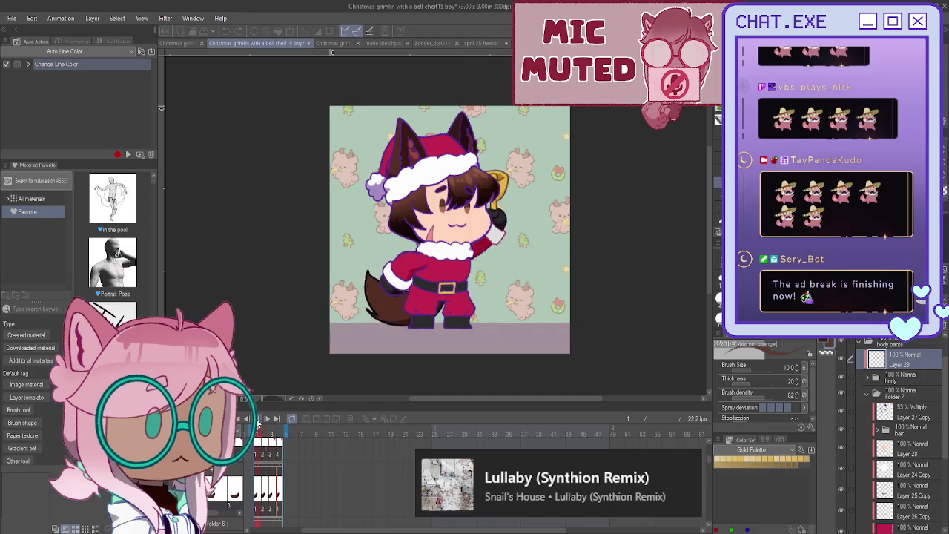
Step: Halt the timeline playback so the Santa boy holds a single animation frame
click(267, 419)
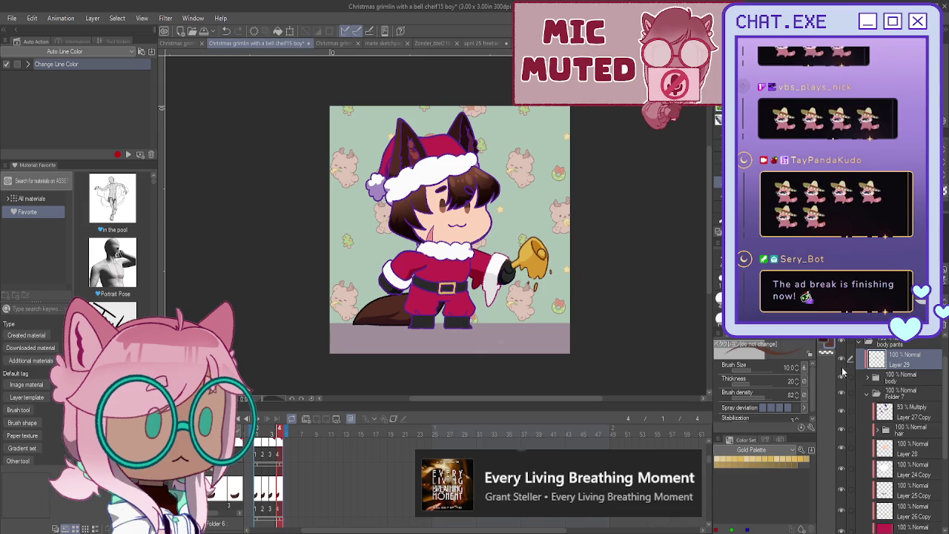
scroll(872, 394, up, 1)
Step: Duplicate Folder 7, flatten the copy into one layer, and duplicate that layer
scroll(867, 400, down, 1)
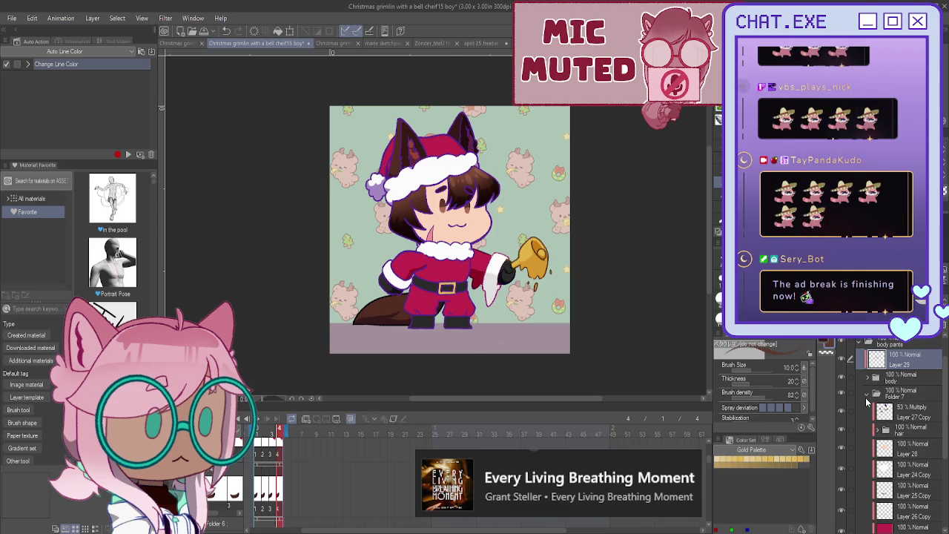
click(883, 435)
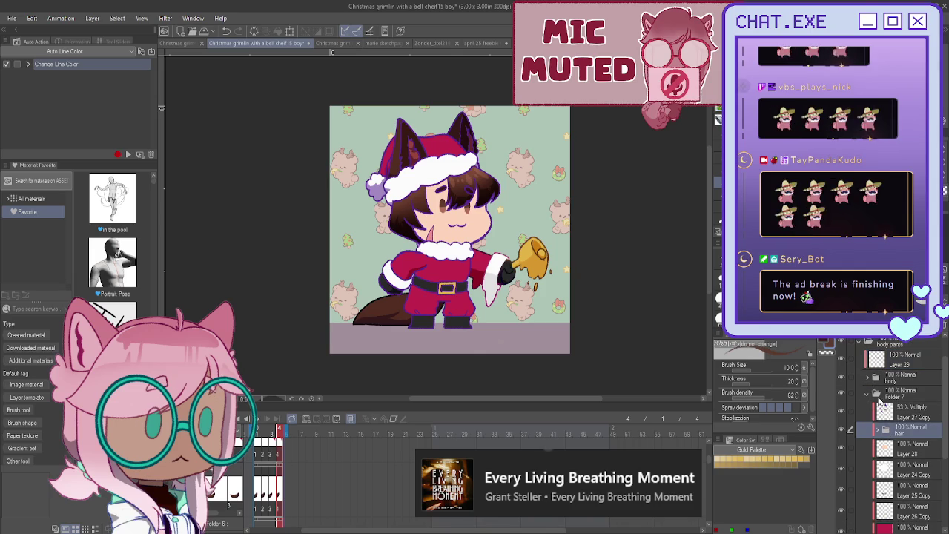
click(894, 396)
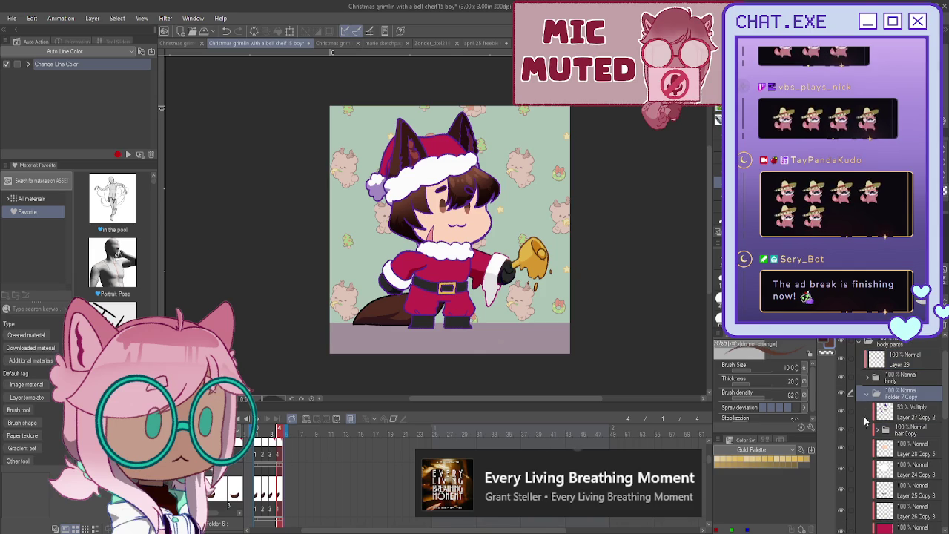
key(ctrl+c)
key(ctrl+v)
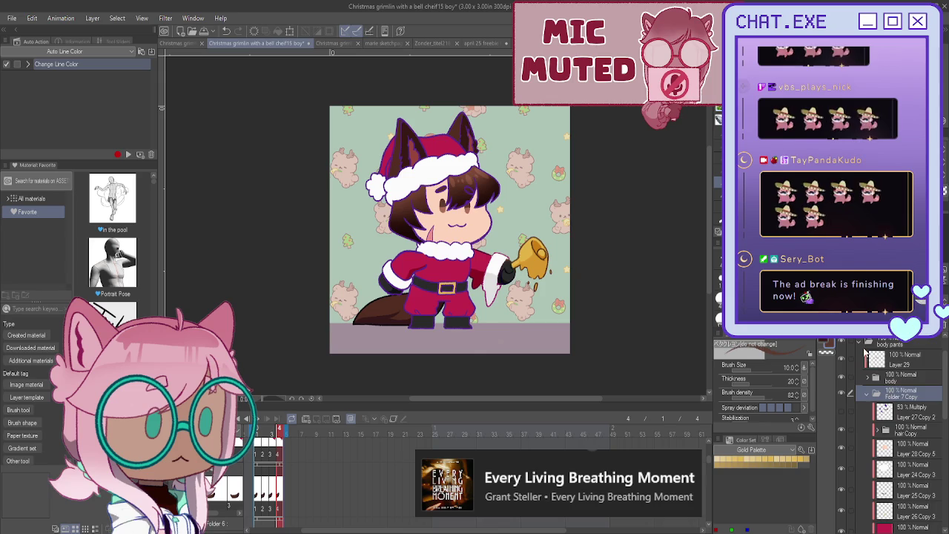
key(ctrl+e)
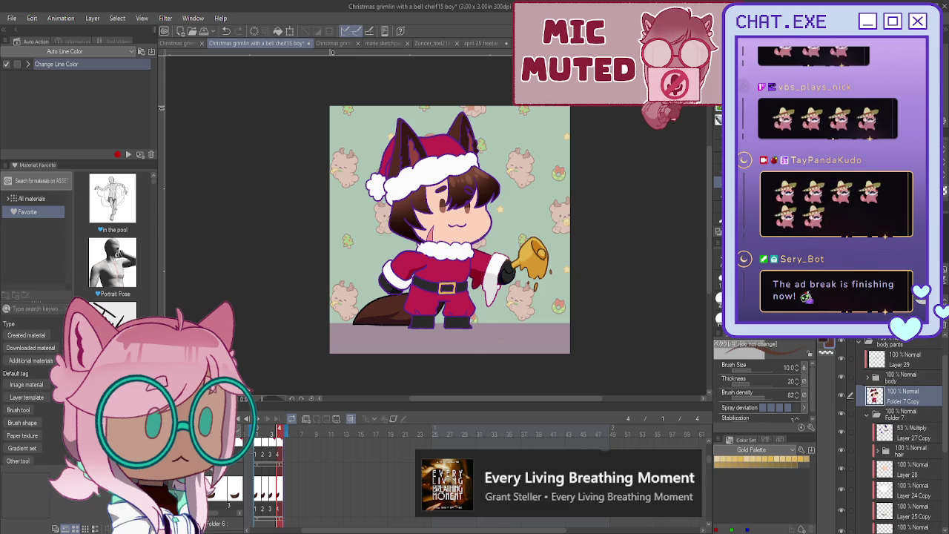
key(ctrl+c)
key(ctrl+v)
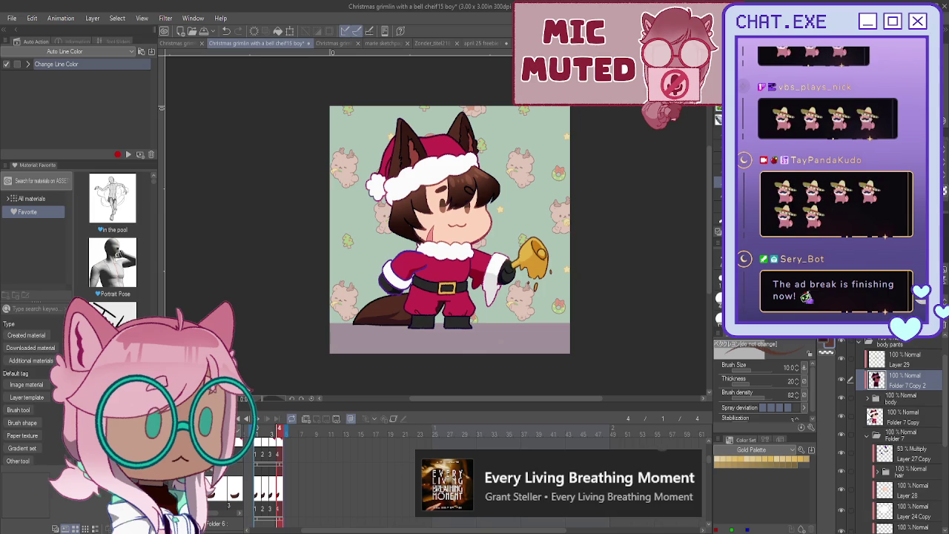
Step: Group the 53% Multiply shading layer into new Folder 8, move the flattened copy in, and duplicate it
click(904, 454)
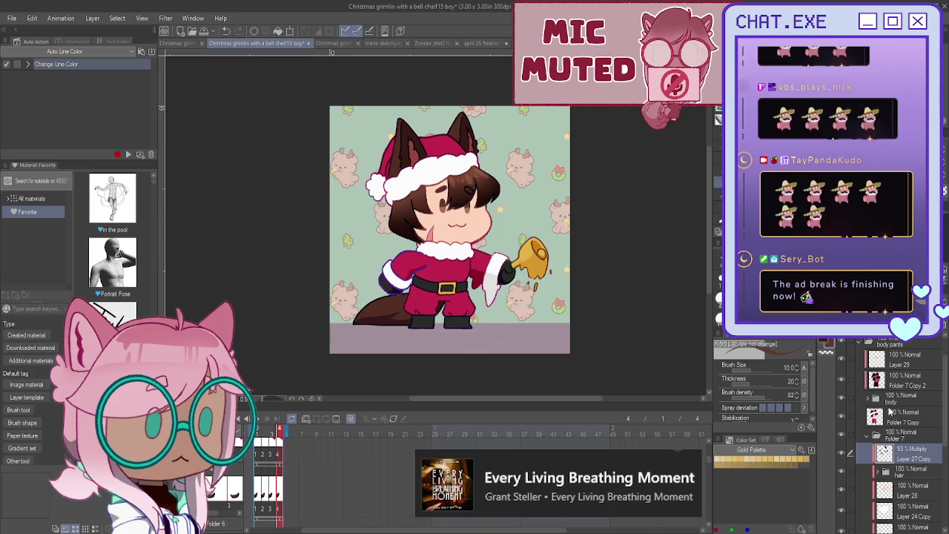
key(ctrl+g)
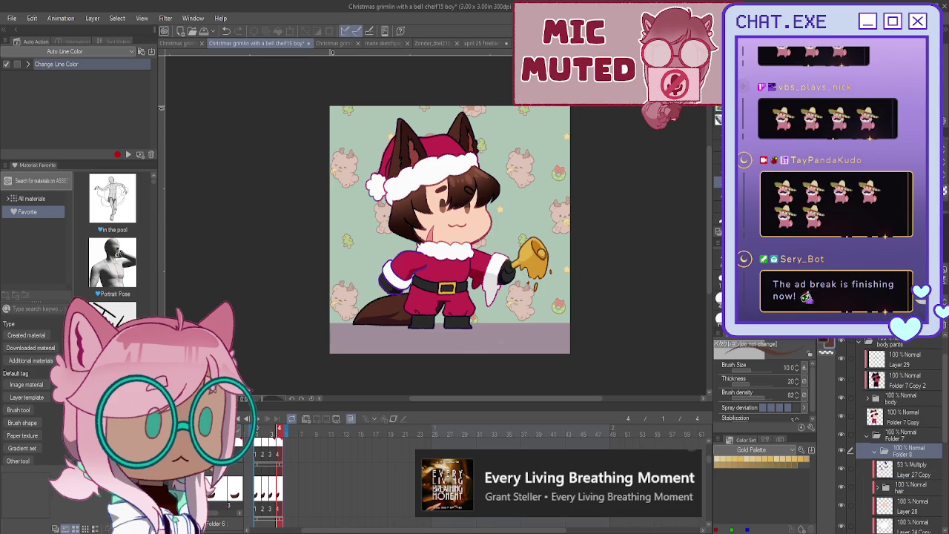
click(903, 465)
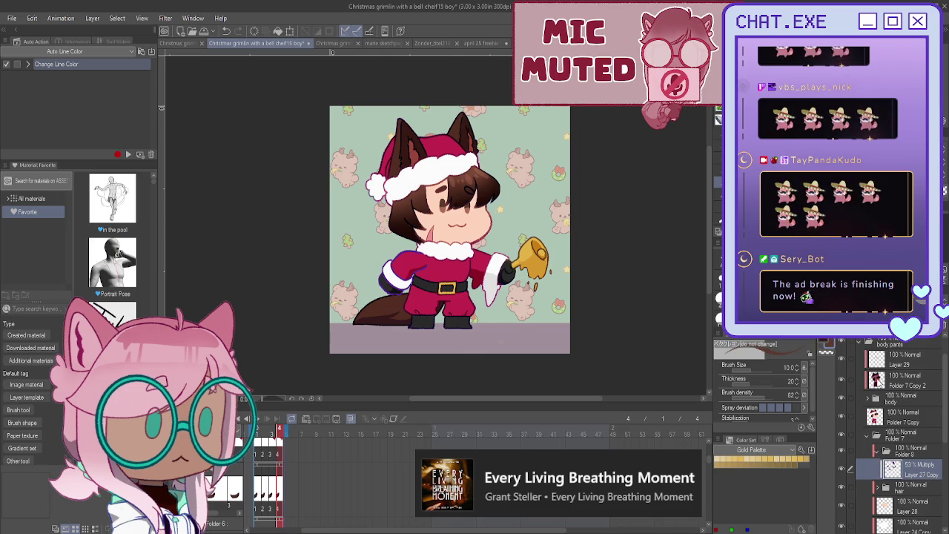
click(908, 449)
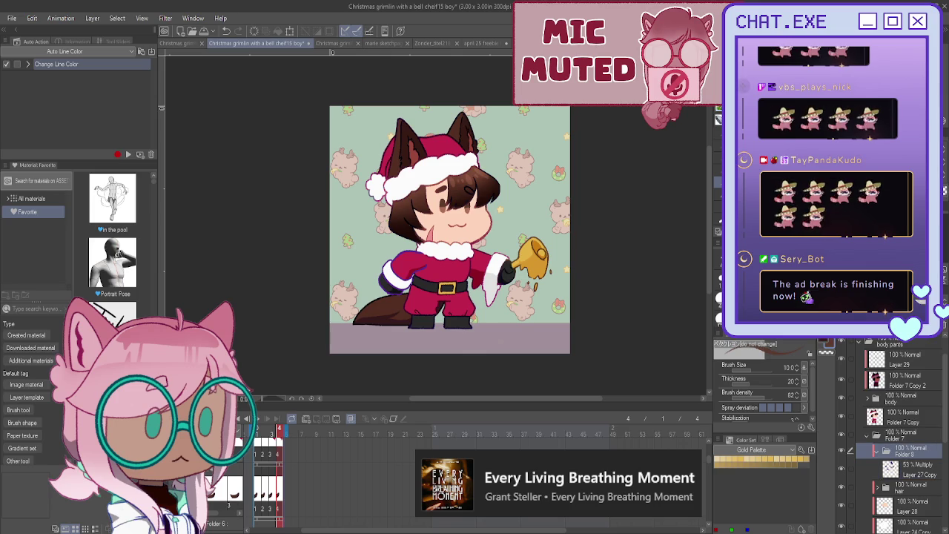
drag(903, 417, 903, 466)
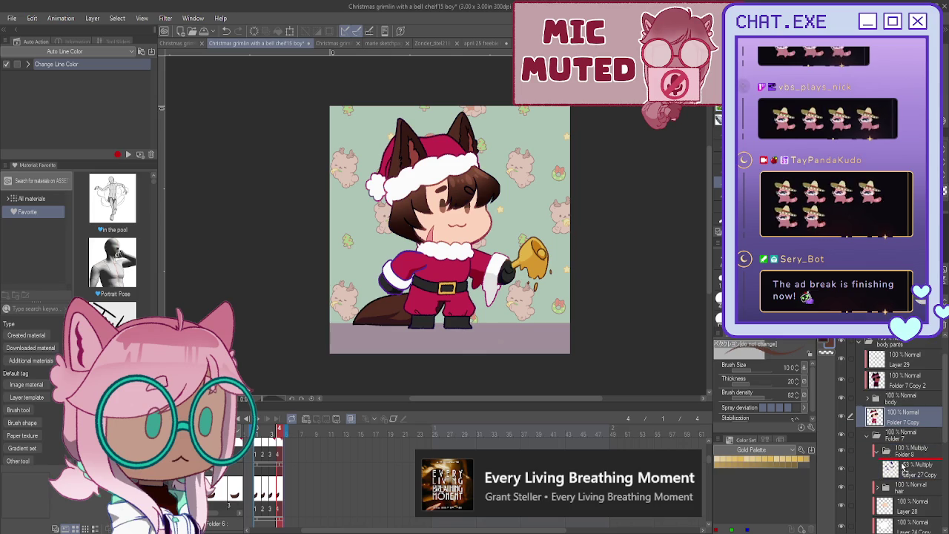
click(923, 452)
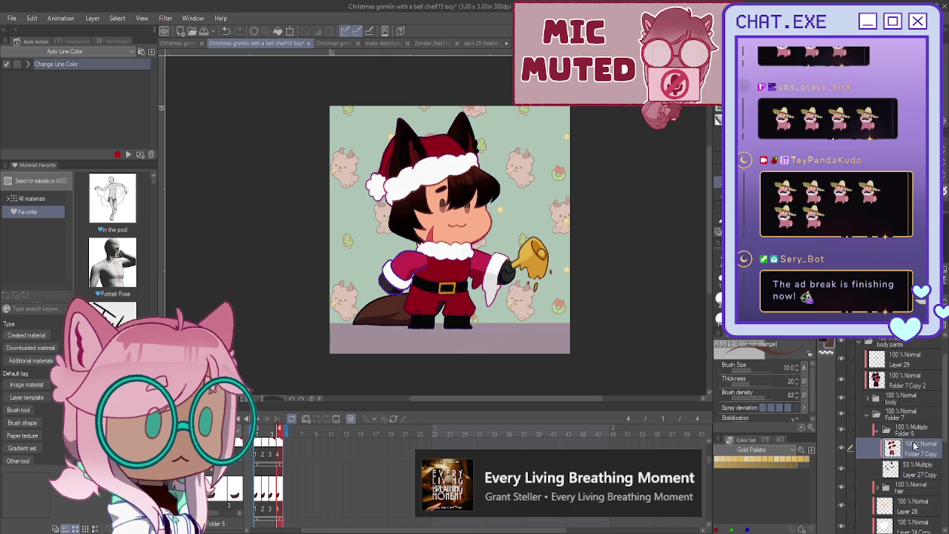
key(ctrl+c)
key(ctrl+v)
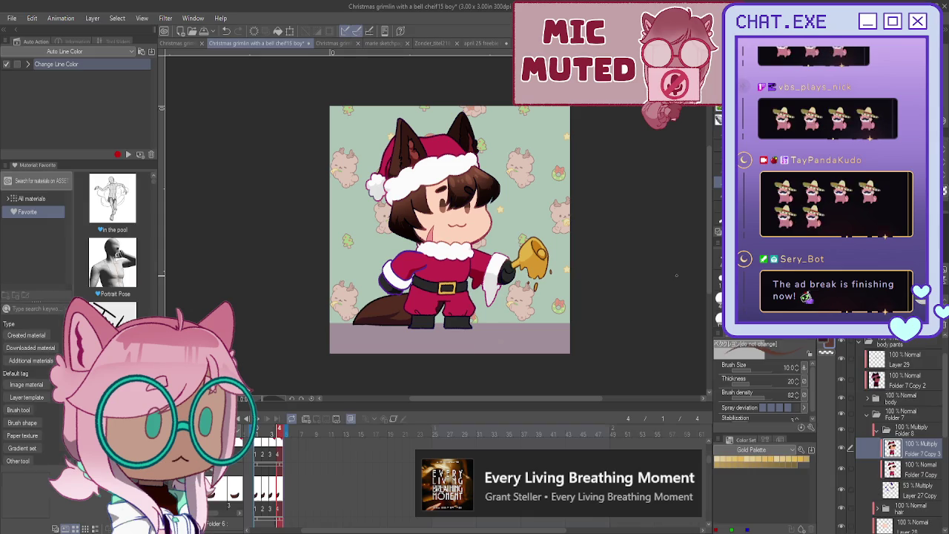
scroll(417, 262, up, 1)
scroll(417, 261, up, 1)
scroll(418, 261, down, 1)
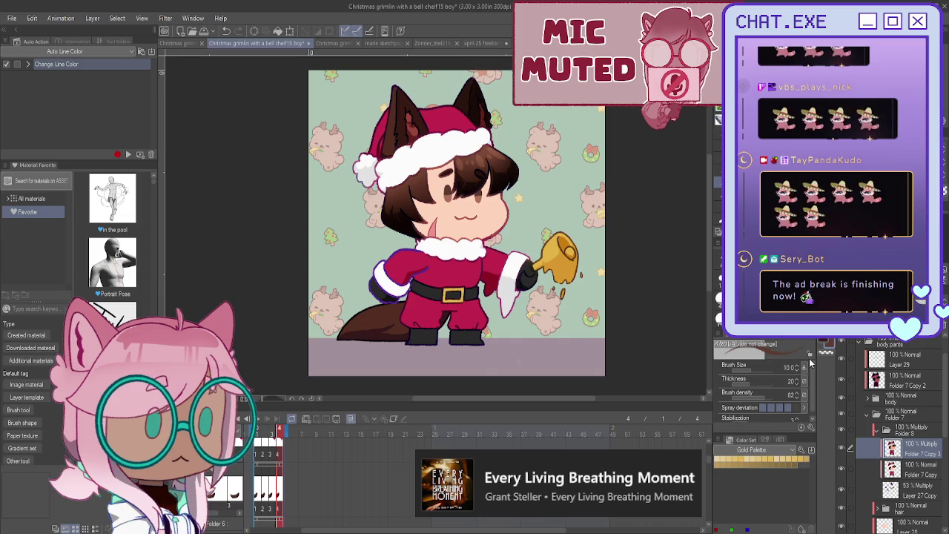
Step: On a new raster layer, draw a dark Mechanical pencil stroke along the face's left edge
key(ctrl+shift+n)
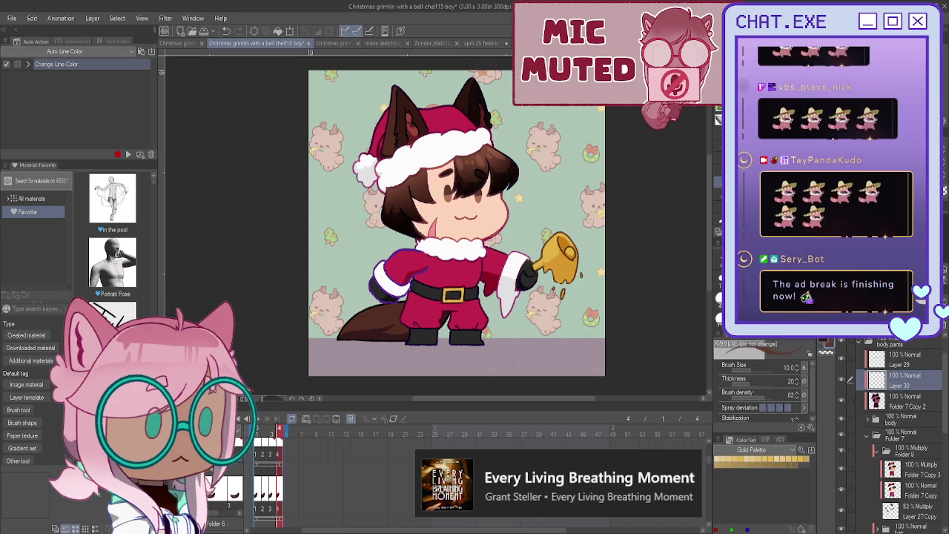
key(p)
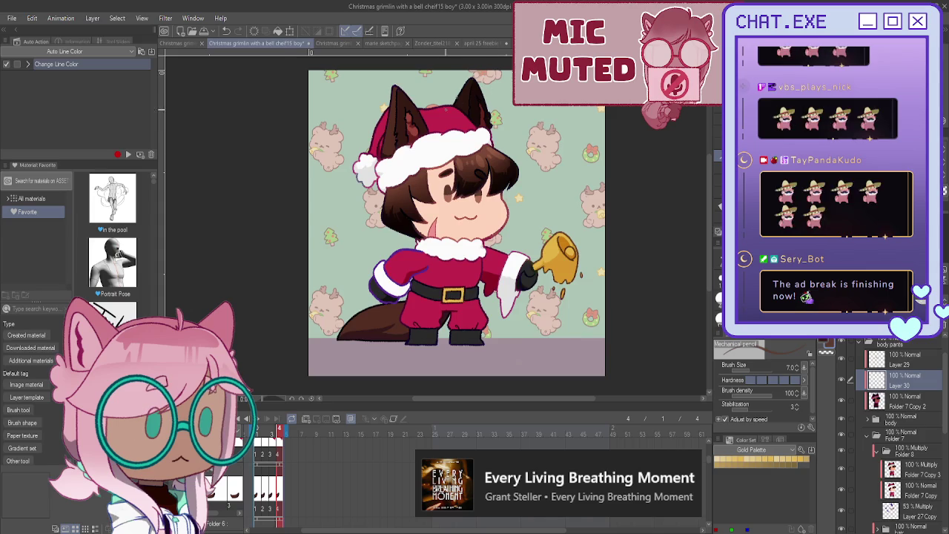
scroll(466, 187, up, 5)
scroll(521, 214, up, 2)
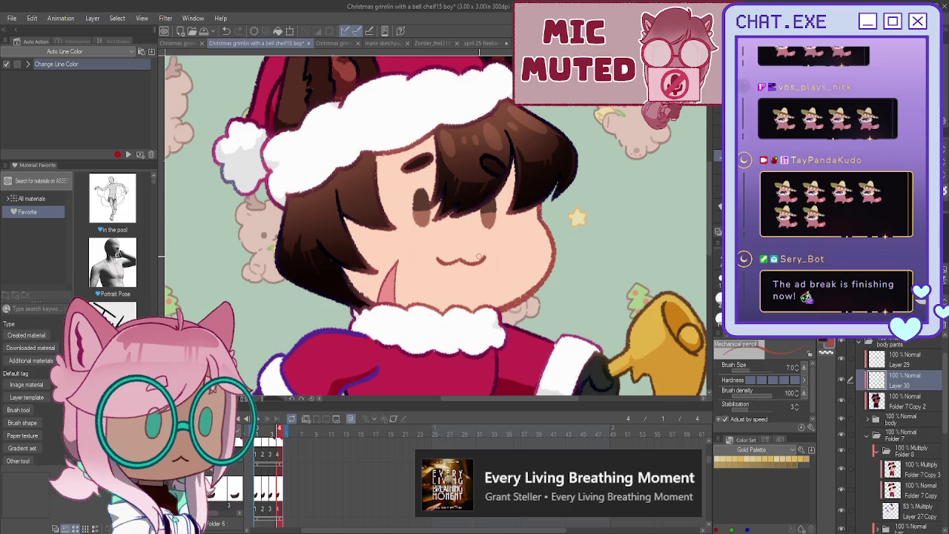
key(ctrl+Right)
key(ctrl+Right)
scroll(536, 210, up, 1)
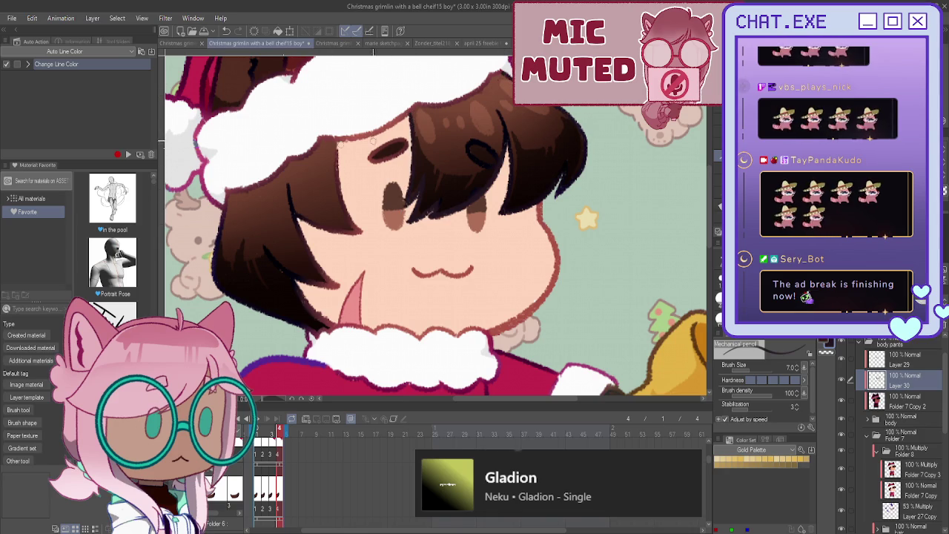
drag(335, 152, 362, 234)
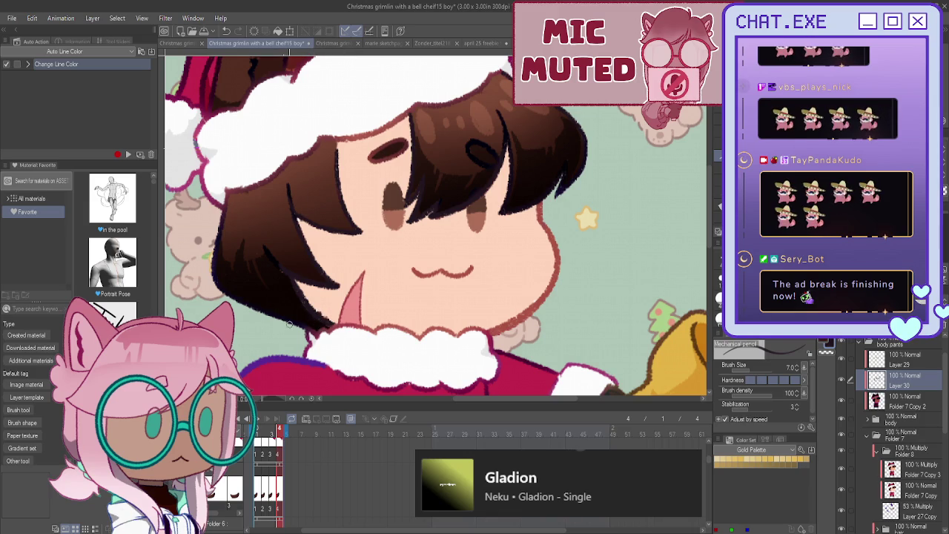
scroll(263, 290, down, 1)
scroll(266, 274, down, 1)
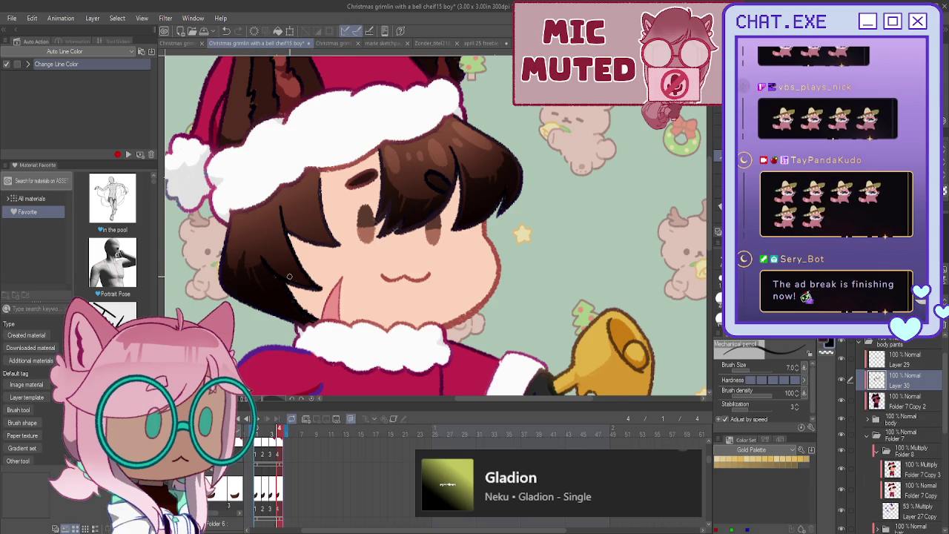
scroll(289, 277, down, 1)
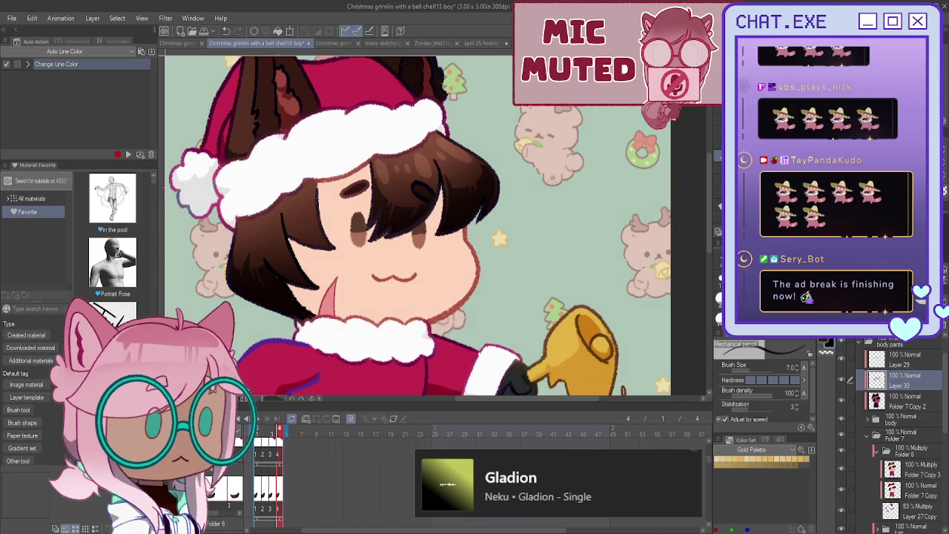
drag(478, 117, 668, 153)
scroll(365, 214, up, 2)
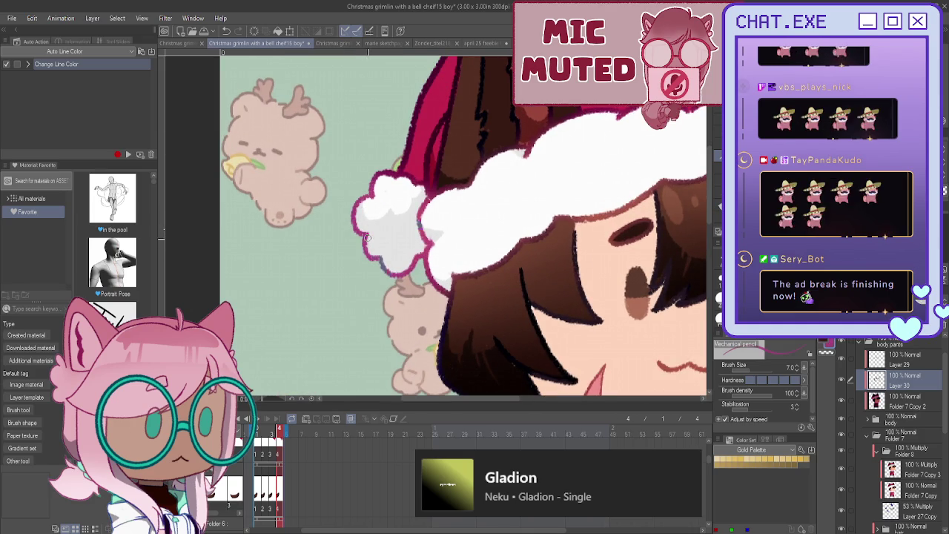
scroll(418, 206, down, 2)
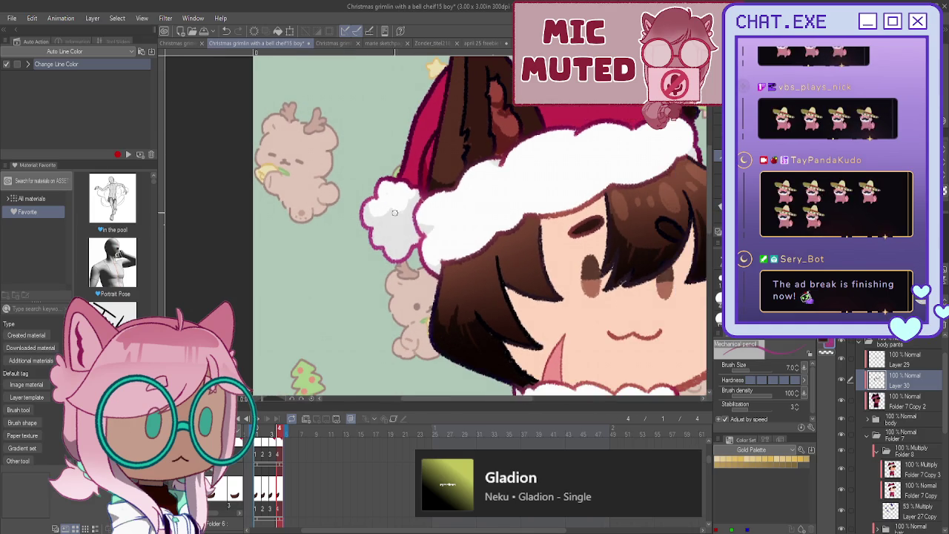
scroll(523, 184, up, 1)
scroll(523, 185, up, 1)
drag(437, 237, 447, 220)
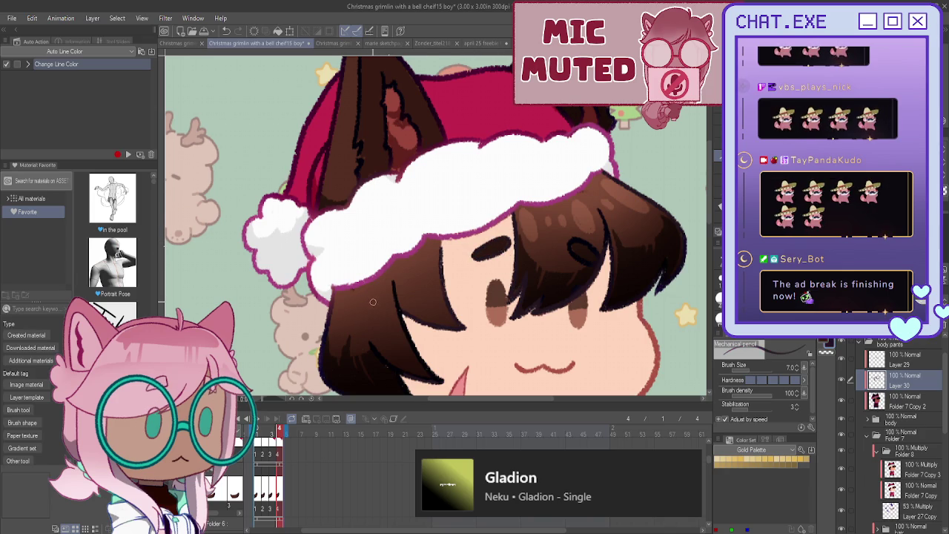
scroll(374, 303, down, 3)
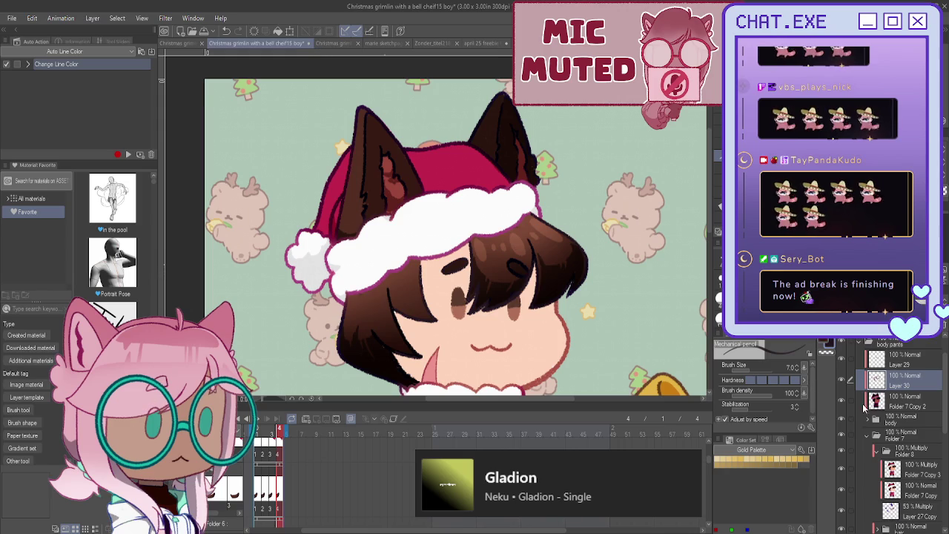
Step: Toggle the purple ear and hair line art, change the drawing colour, and select the 53% Multiply layer
click(840, 401)
alt+click(381, 163)
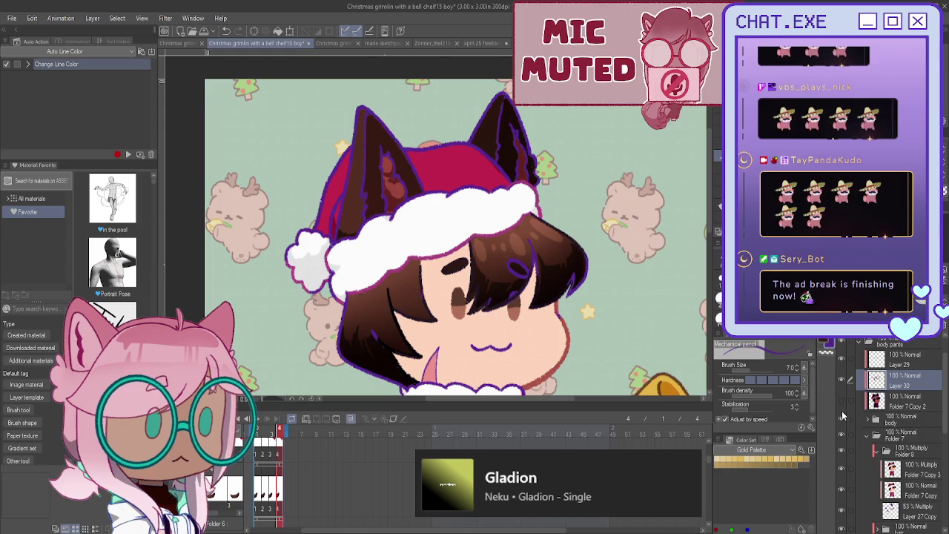
click(841, 401)
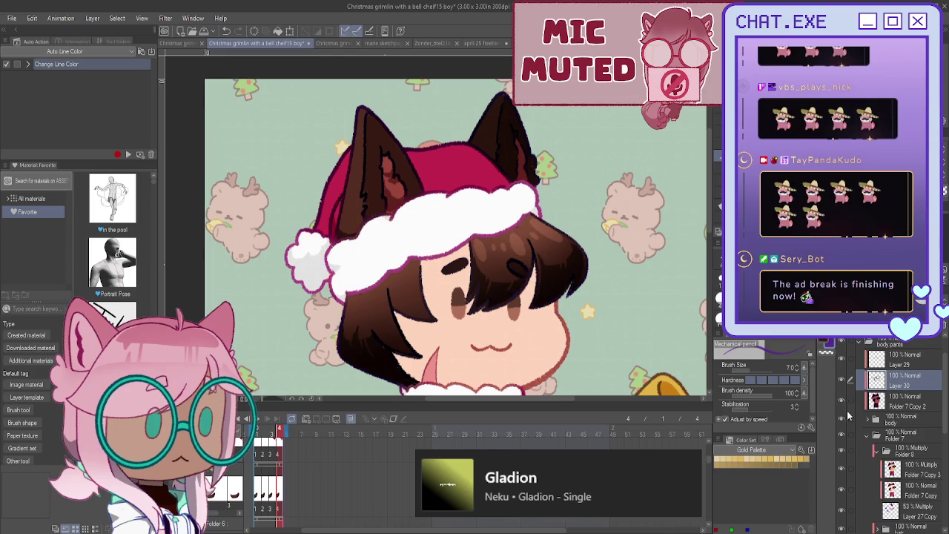
scroll(886, 468, down, 1)
click(897, 495)
Step: Zoom out until the whole Christmas chibi with the bell is visible
scroll(368, 165, up, 1)
scroll(371, 170, up, 2)
scroll(382, 181, up, 1)
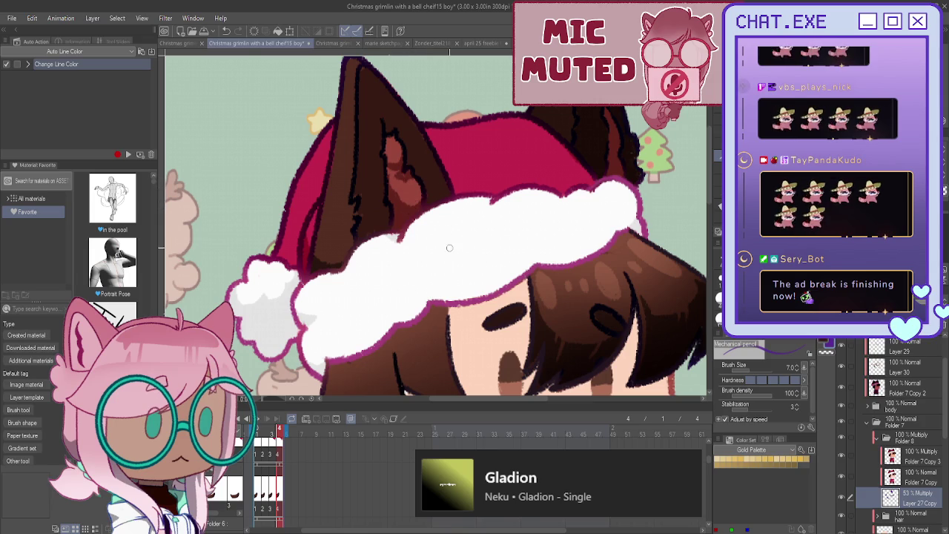
scroll(250, 264, down, 2)
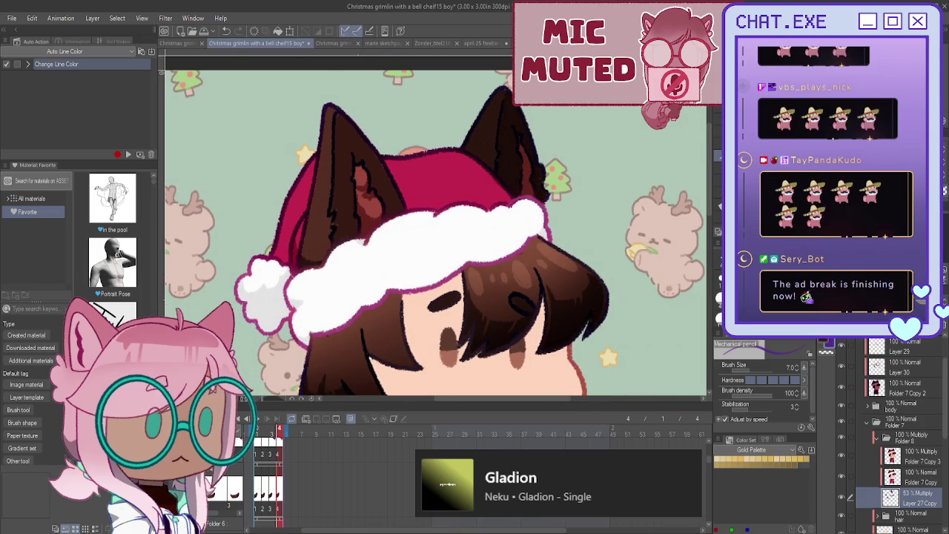
scroll(438, 221, down, 2)
scroll(438, 222, down, 2)
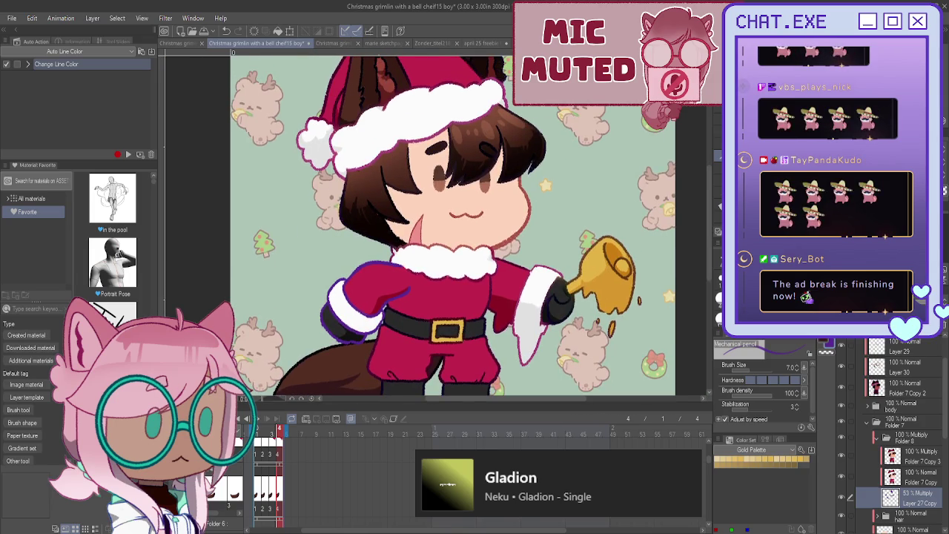
scroll(438, 222, down, 2)
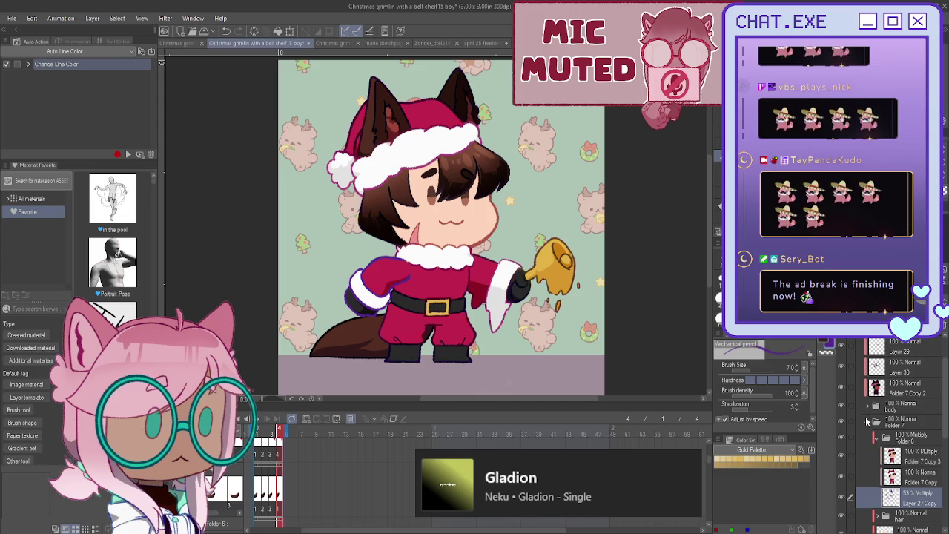
Step: Expand front arm Copy : 4 and frame folder 4, and check the color Copy 3 layer's settings
click(867, 420)
scroll(866, 416, up, 2)
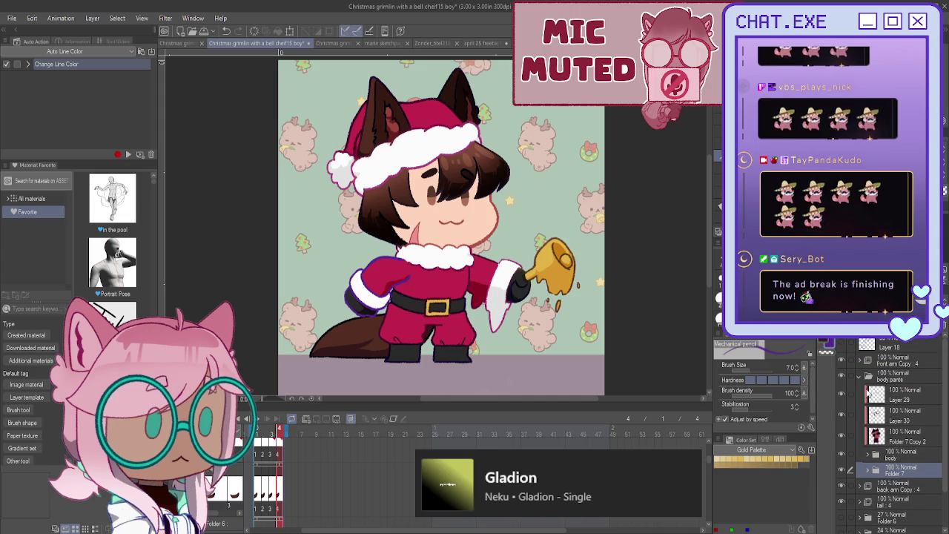
click(860, 378)
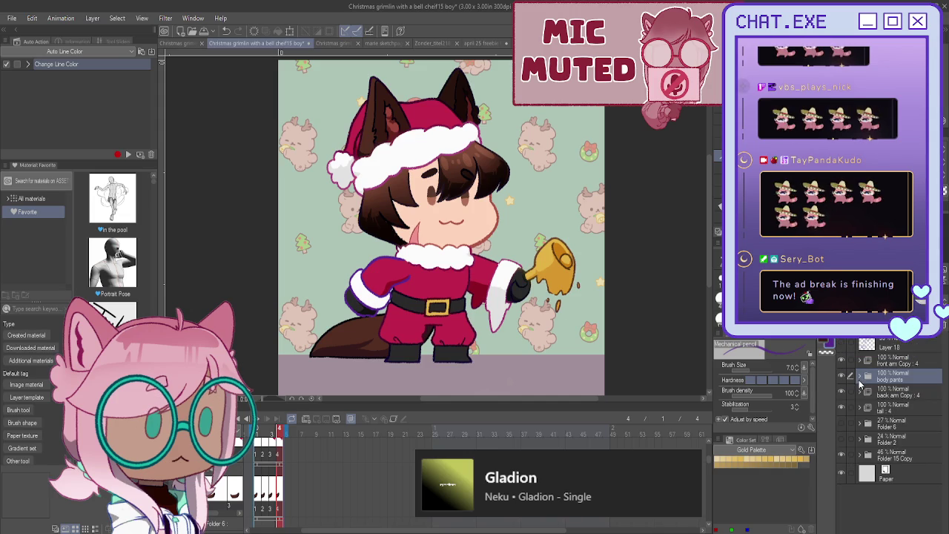
click(859, 362)
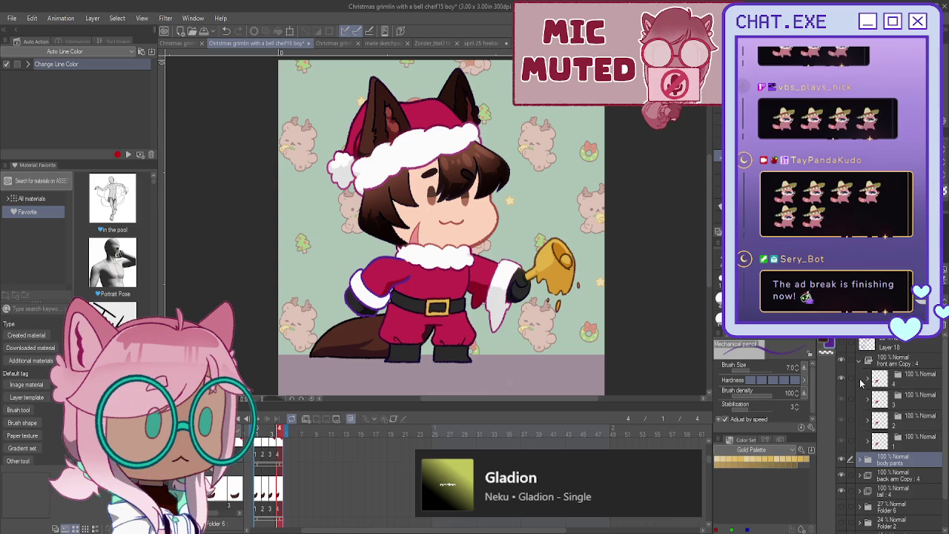
click(867, 377)
scroll(875, 418, down, 2)
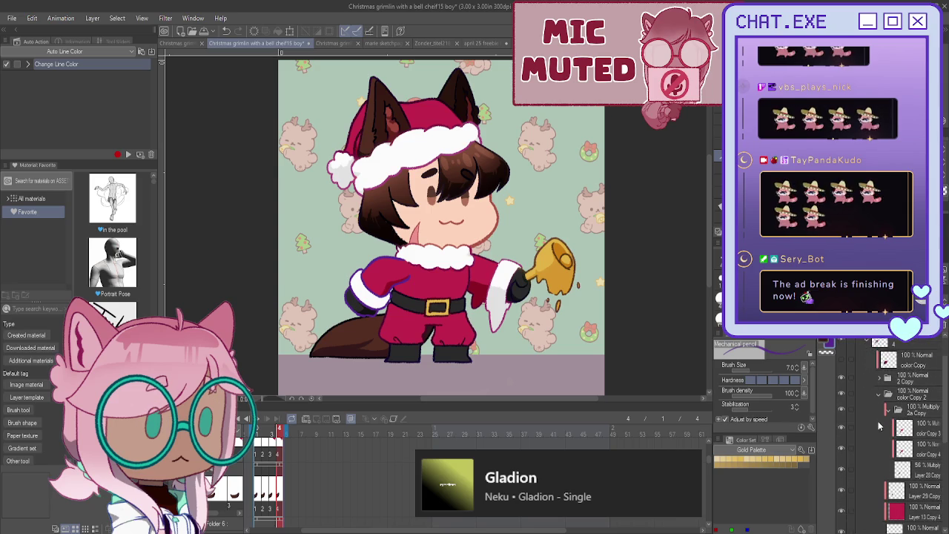
scroll(874, 419, down, 1)
click(906, 407)
scroll(906, 411, up, 1)
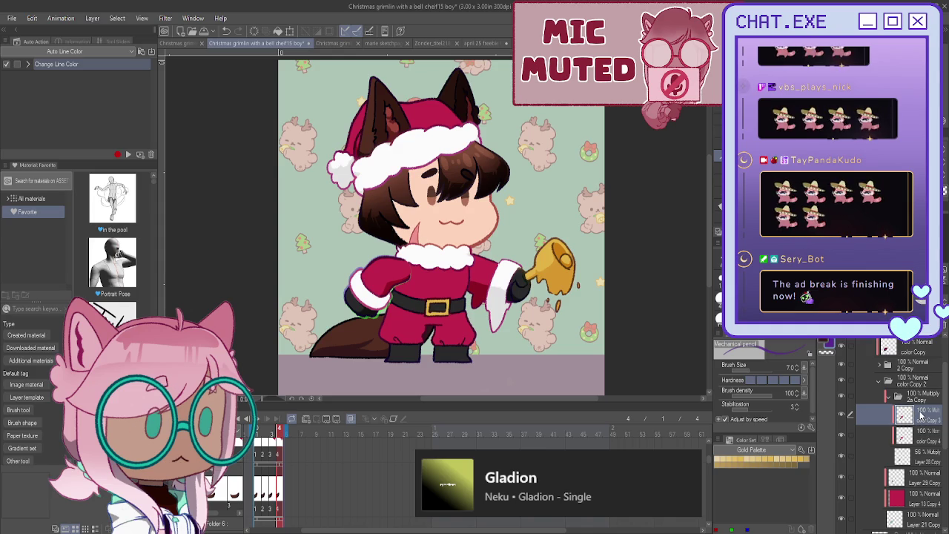
double_click(921, 415)
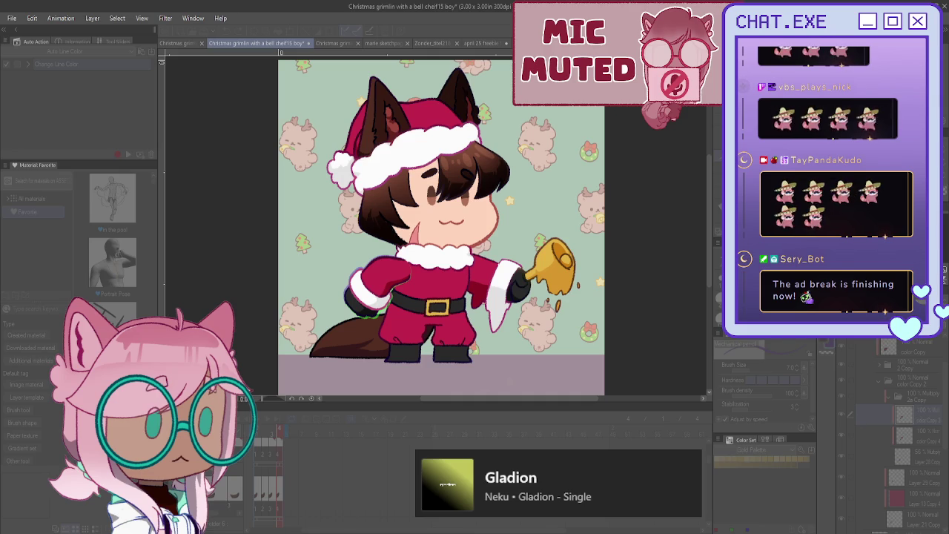
key(Return)
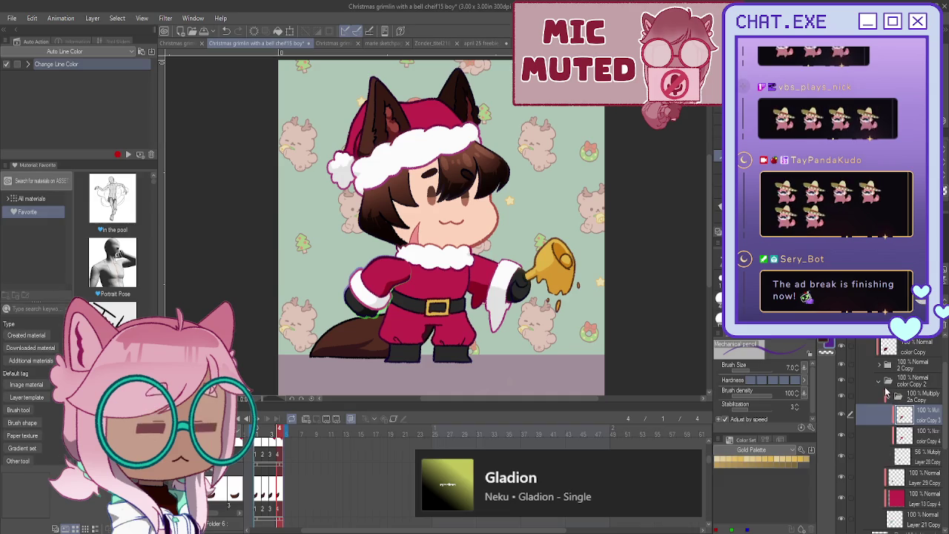
Step: Expand arm frames 1–3 and Folder 12 Copy 2, showing the frame 3 cel with the bell held straight
click(875, 365)
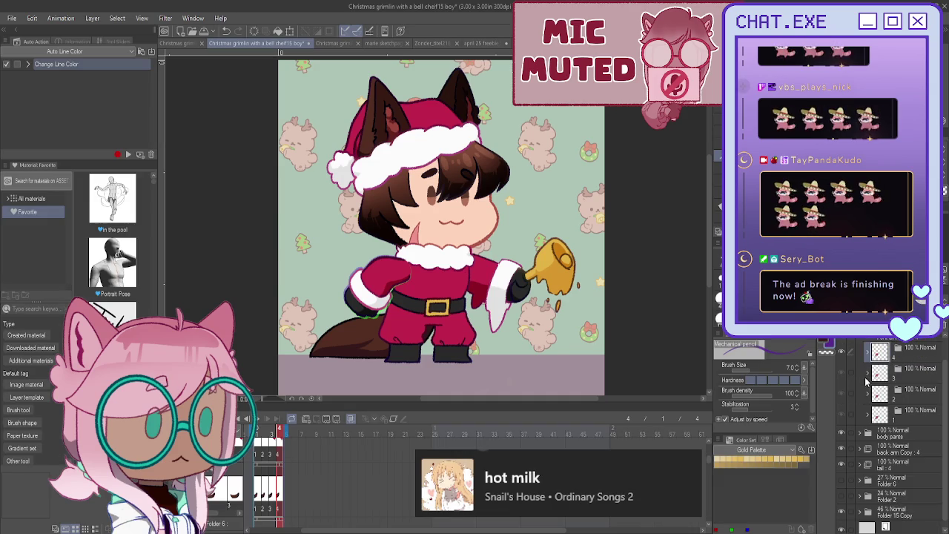
click(868, 412)
click(868, 394)
click(867, 375)
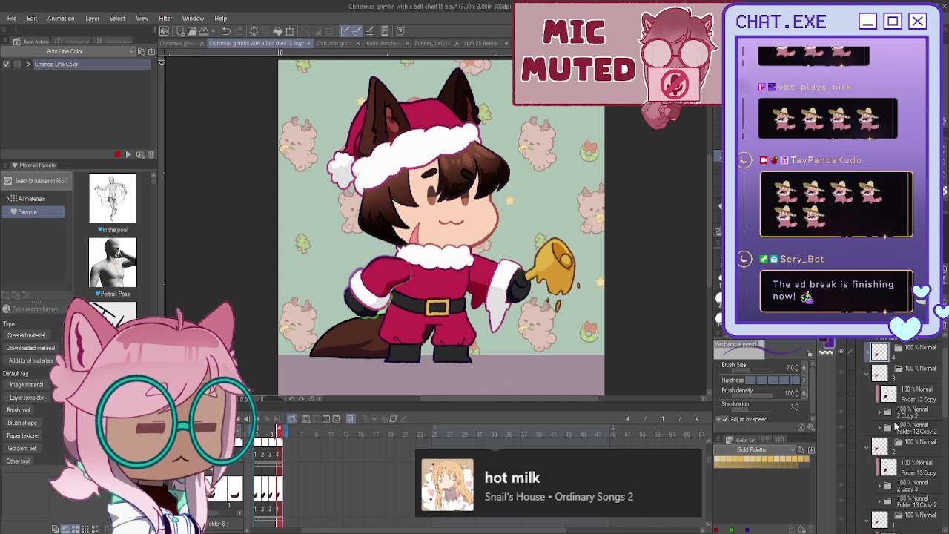
click(879, 429)
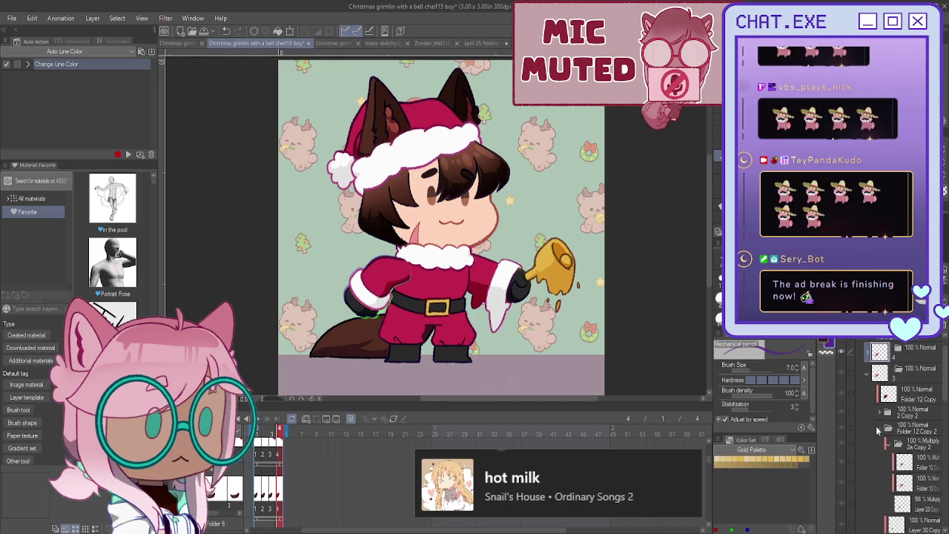
click(922, 458)
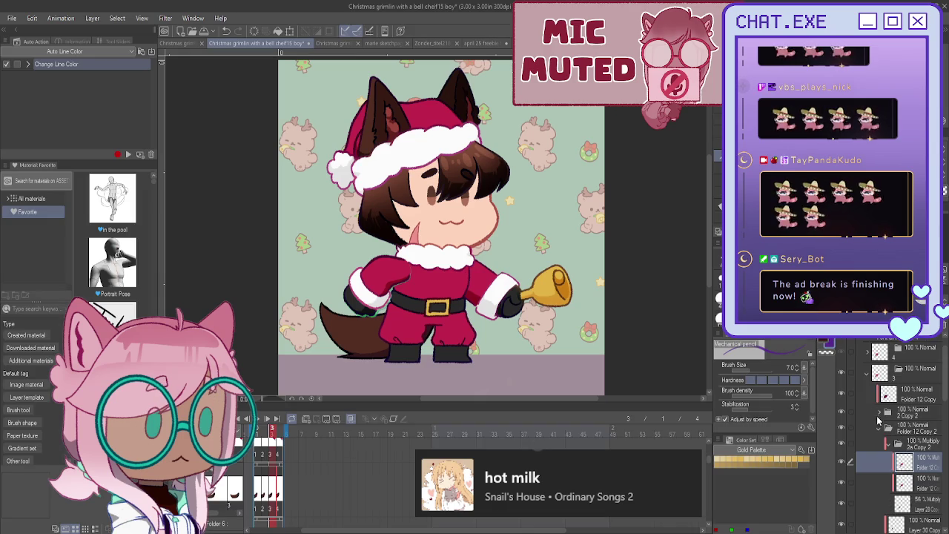
scroll(860, 414, up, 1)
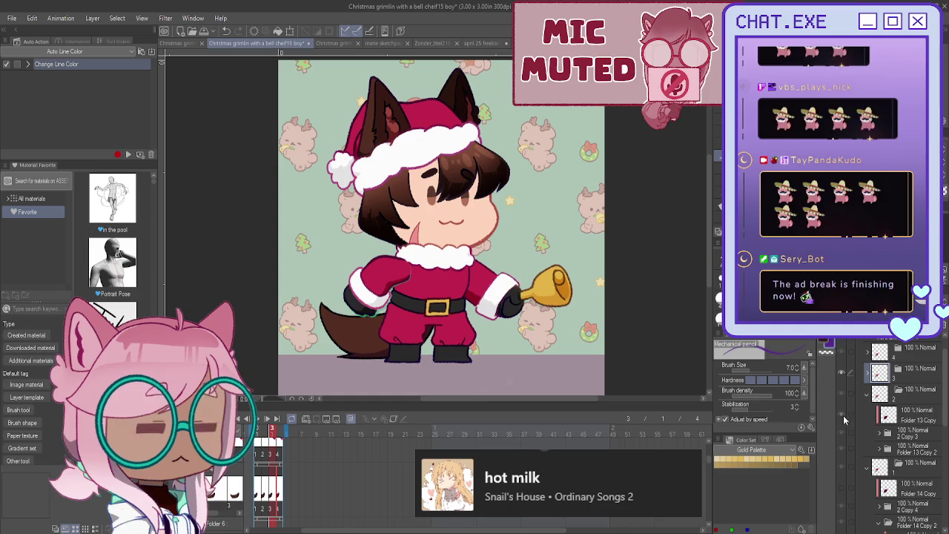
Step: Show the Folder 13 Copy 2 arm cel with the bell raised and save the file
click(879, 449)
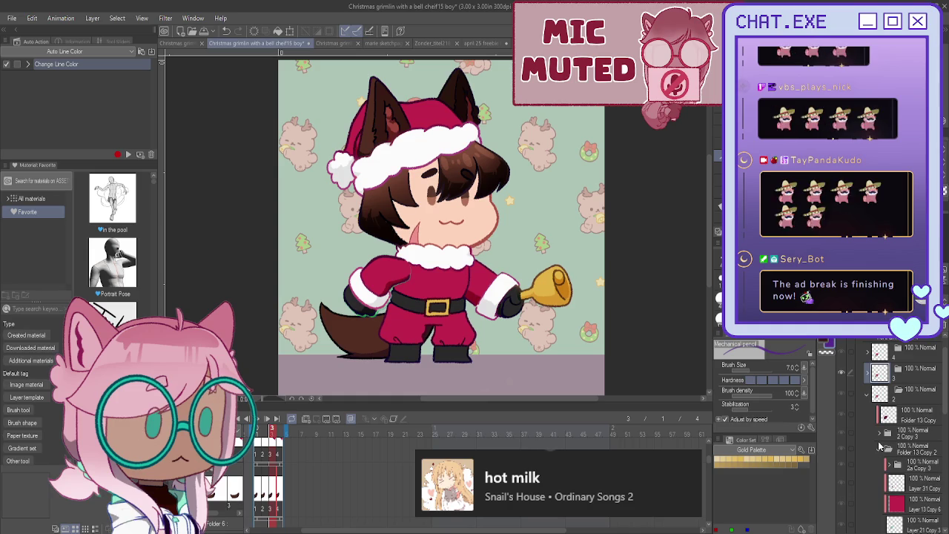
scroll(892, 465, down, 1)
click(924, 454)
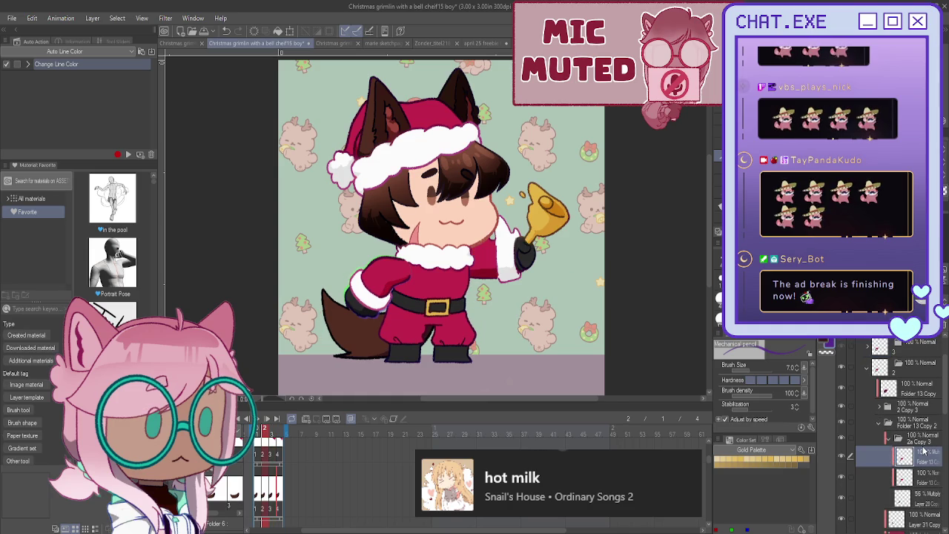
key(ctrl+s)
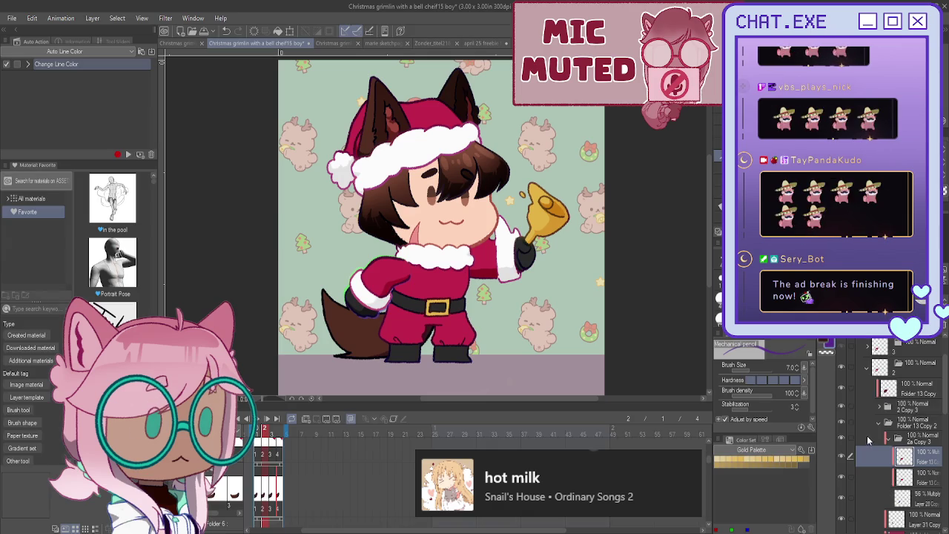
Step: Collapse arm frame folder 2 and show the frame 1 cel with the bell raised high
click(866, 372)
click(866, 371)
scroll(870, 422, down, 2)
scroll(870, 422, down, 1)
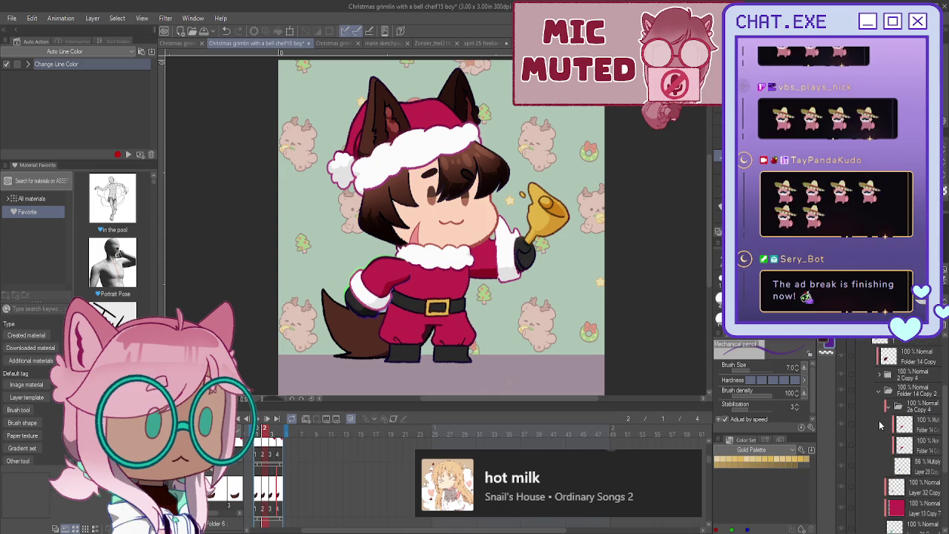
click(880, 427)
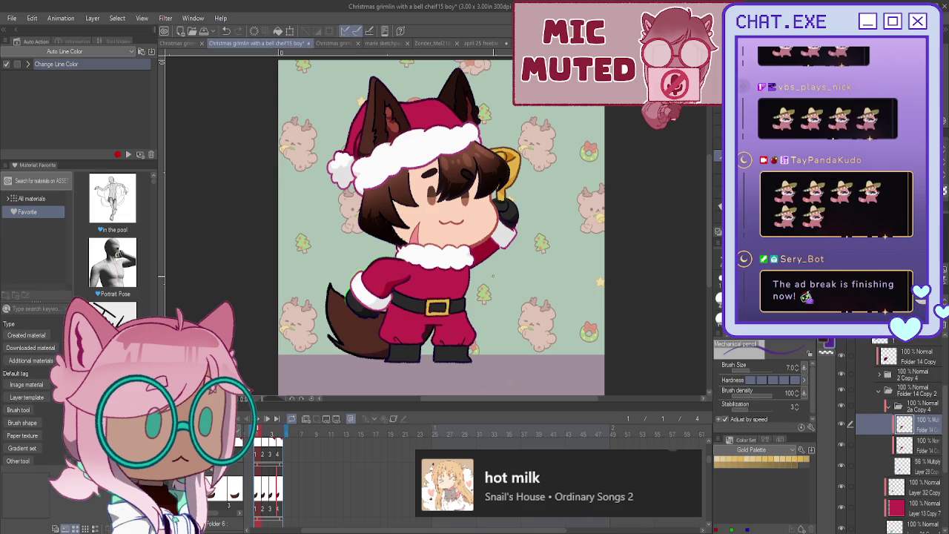
scroll(519, 256, down, 3)
scroll(525, 254, down, 1)
scroll(511, 274, down, 1)
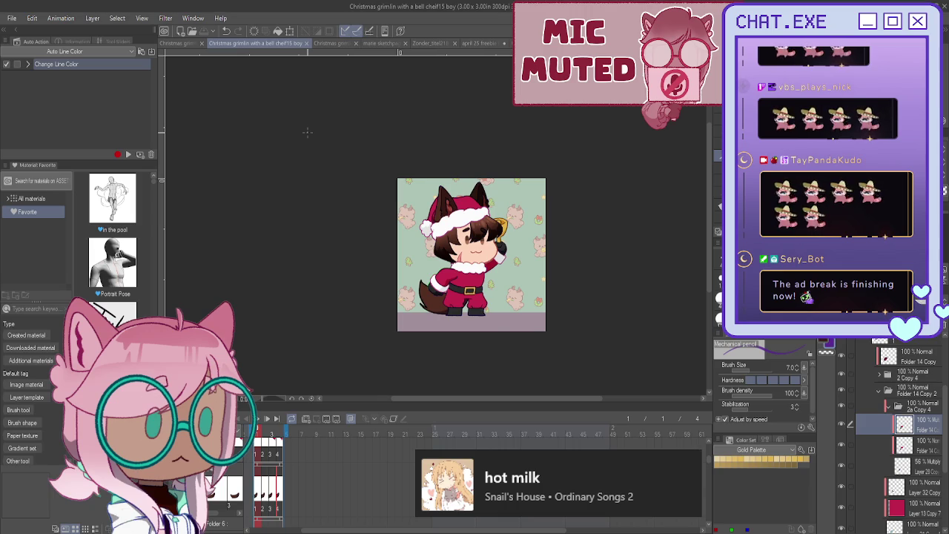
Step: Close the april 25 freebie, Comm 58.png and Zonder_titel218 tabs, then switch to Christmas grimlin with a bell Trip
click(486, 43)
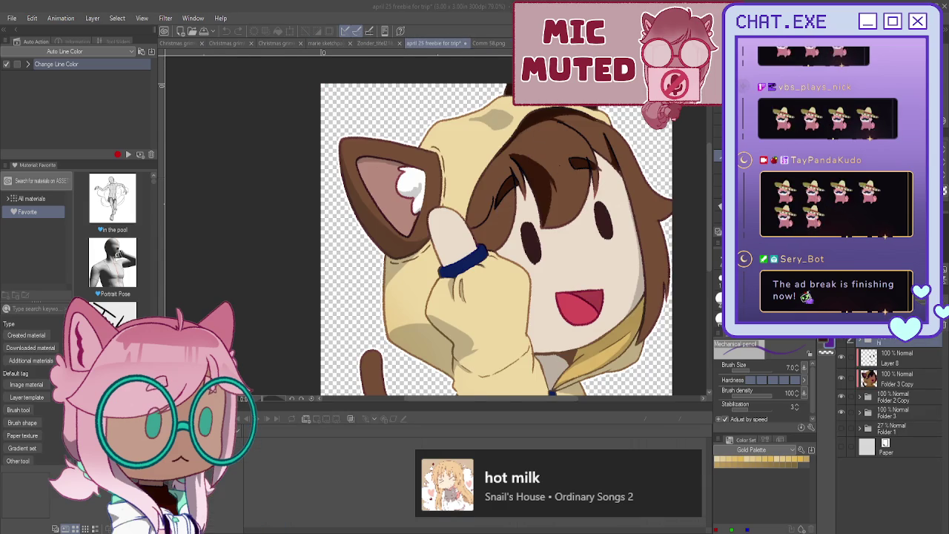
click(466, 43)
click(447, 44)
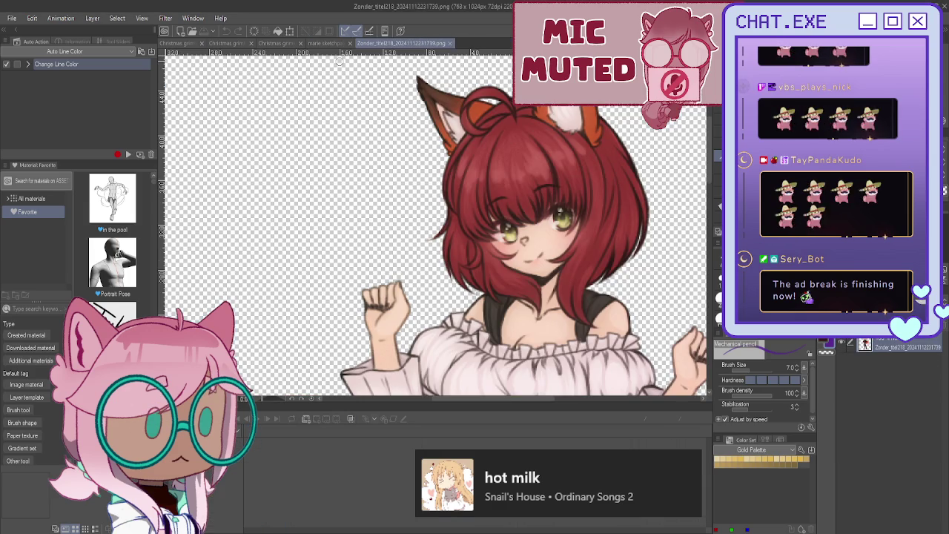
click(451, 43)
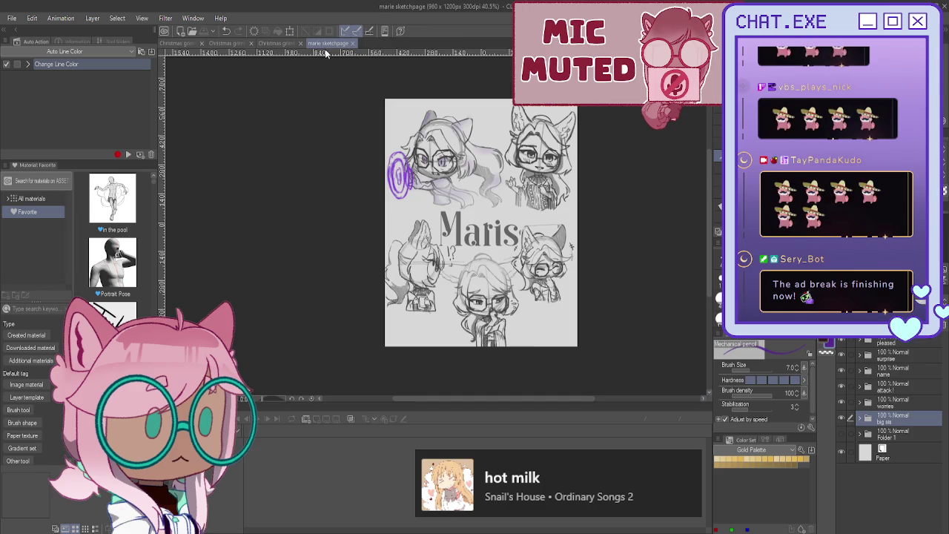
click(226, 43)
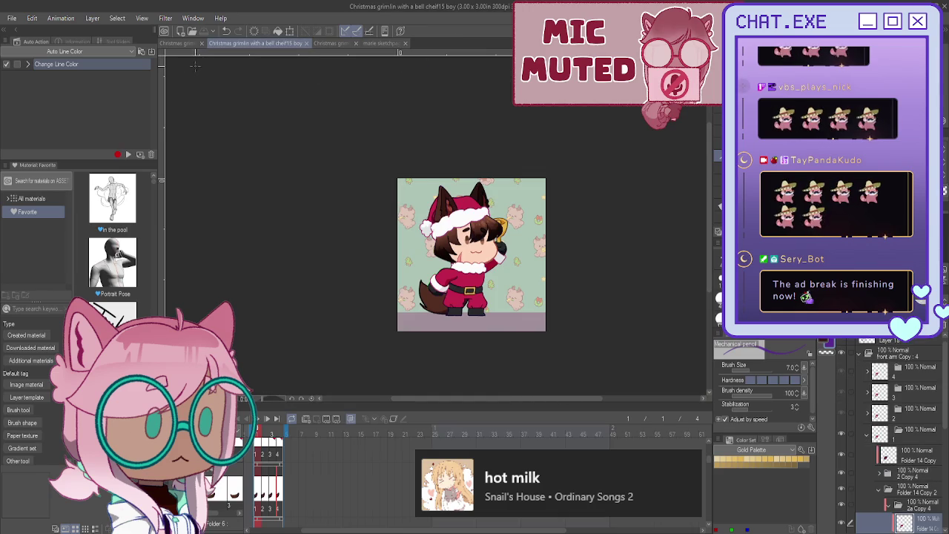
click(178, 43)
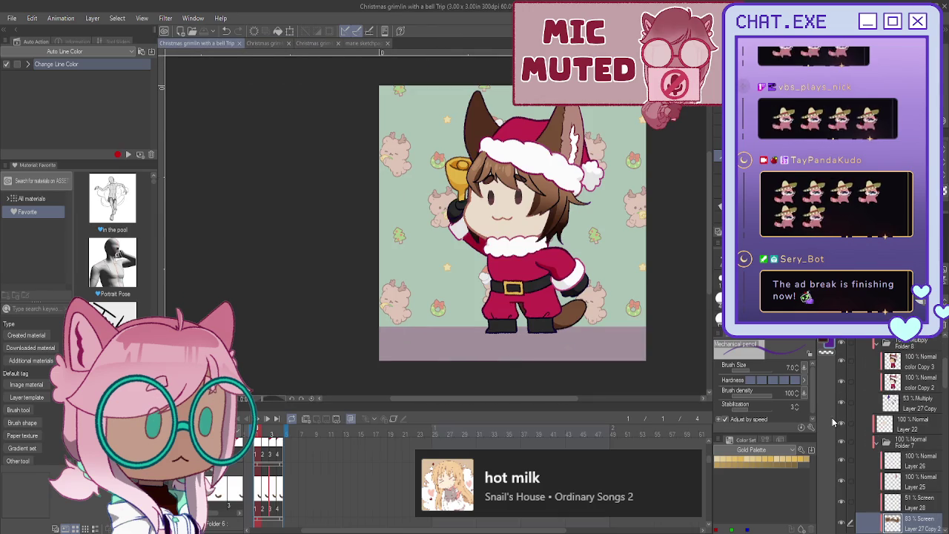
scroll(897, 445, down, 1)
scroll(898, 445, down, 2)
scroll(897, 445, down, 2)
scroll(898, 445, down, 2)
scroll(898, 445, down, 2)
scroll(898, 445, down, 1)
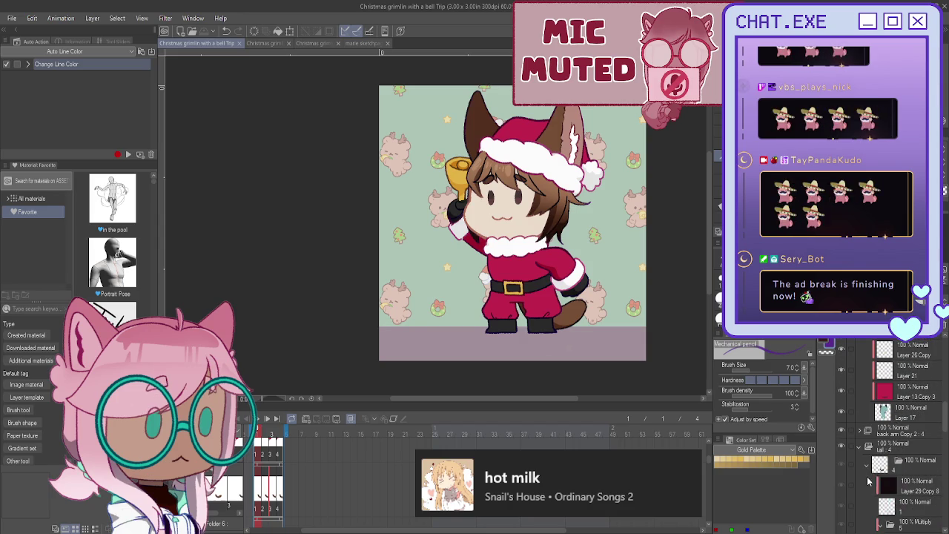
scroll(863, 450, down, 1)
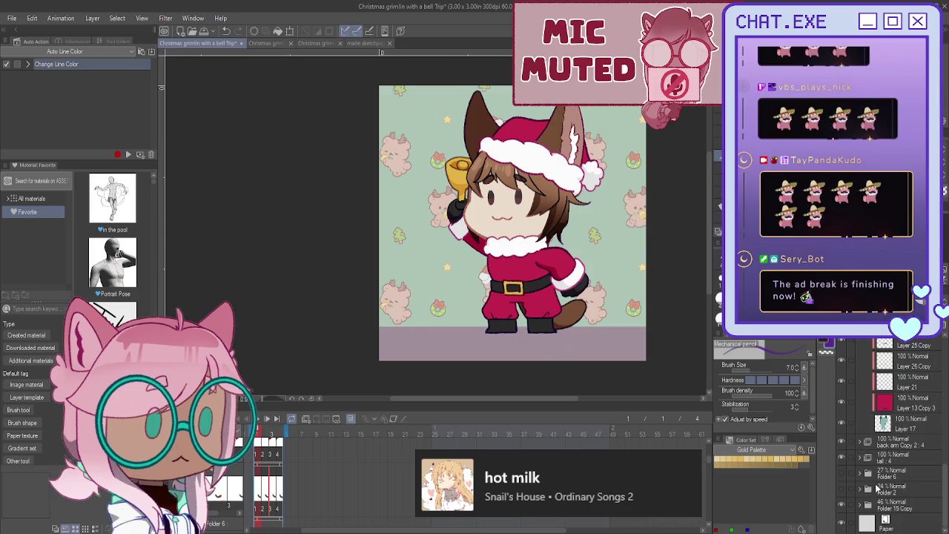
click(903, 502)
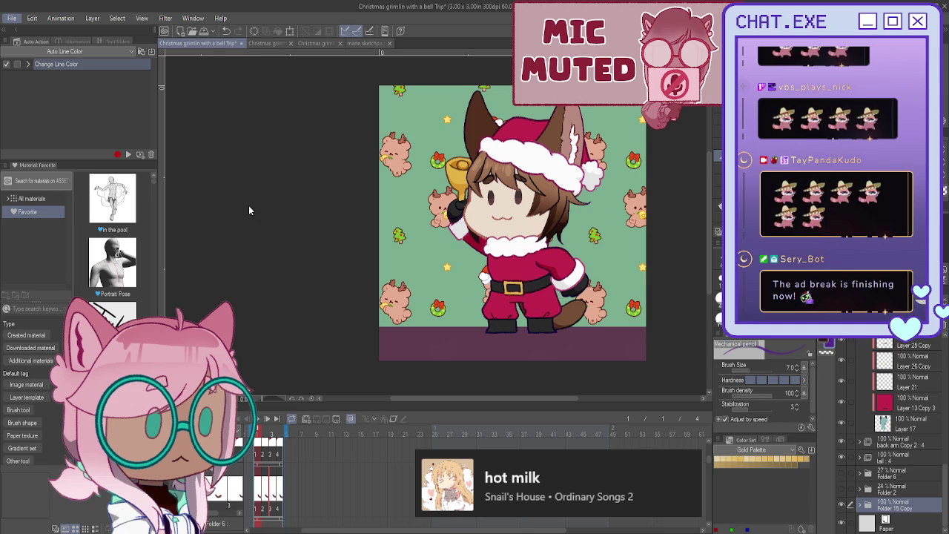
Step: Save the file, then hide the green patterned background layer, leaving a transparent canvas
key(ctrl+s)
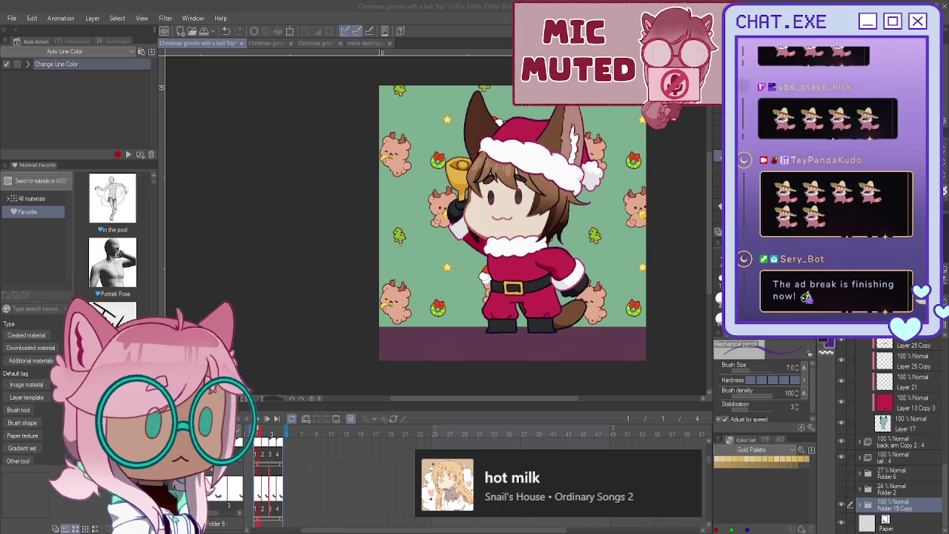
click(401, 239)
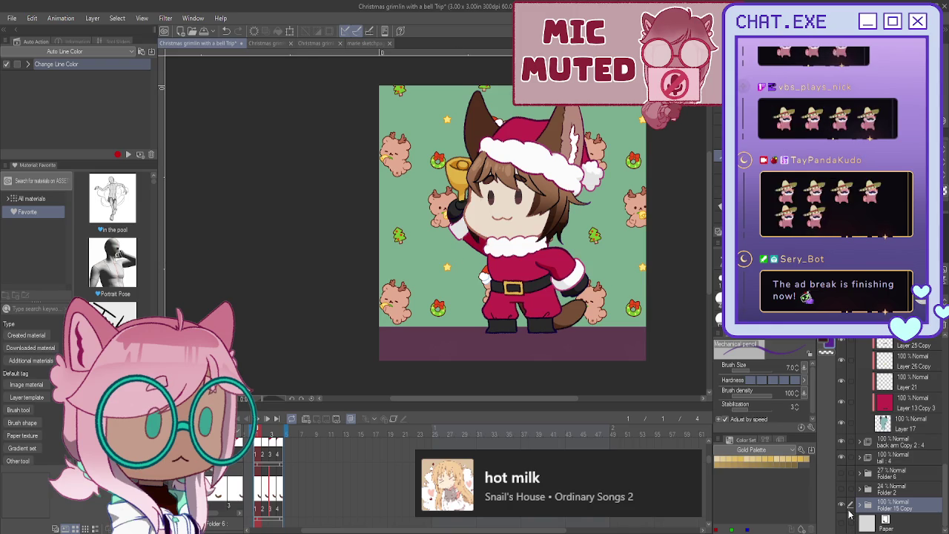
click(844, 505)
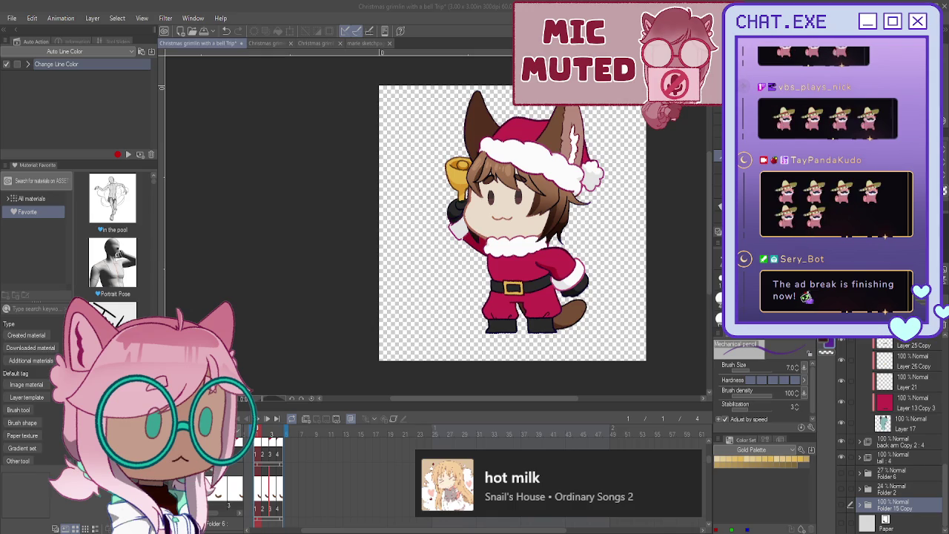
scroll(900, 437, up, 10)
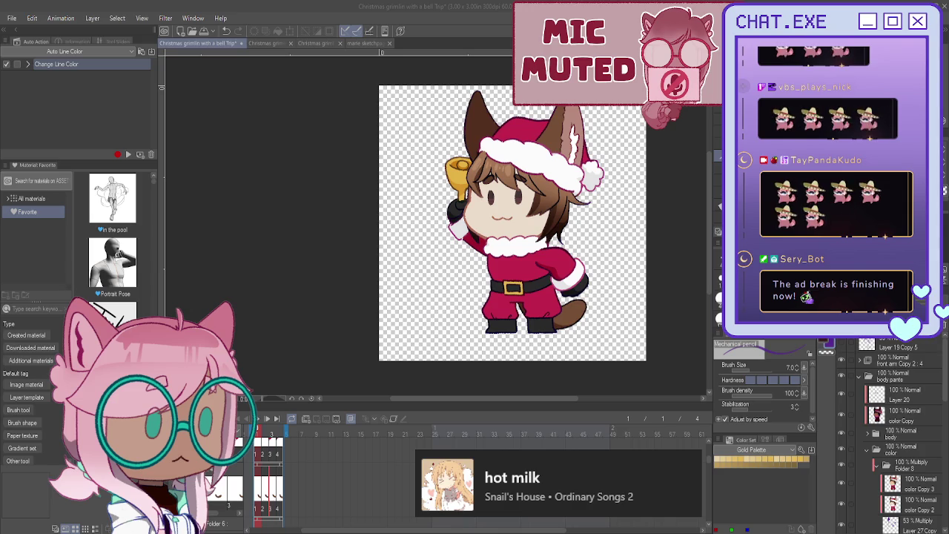
click(859, 376)
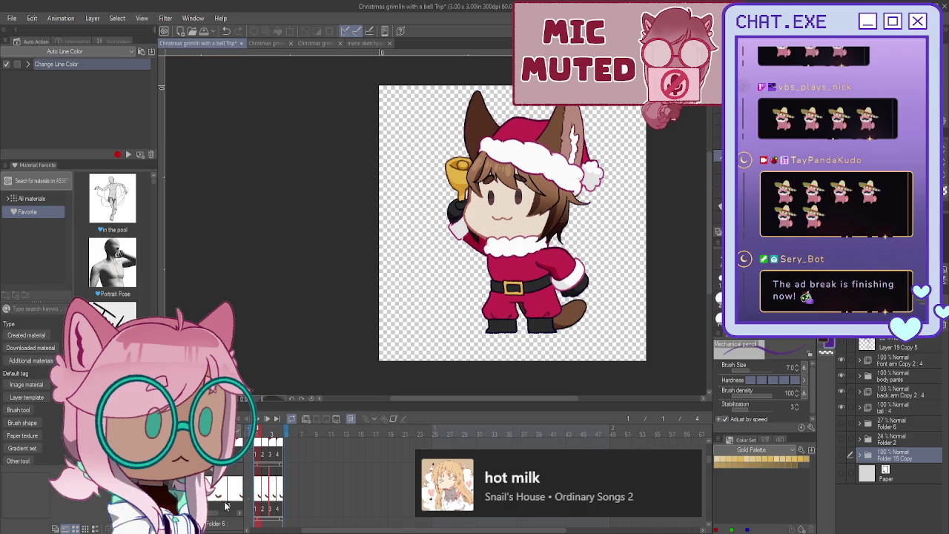
scroll(267, 482, down, 2)
drag(260, 482, 276, 490)
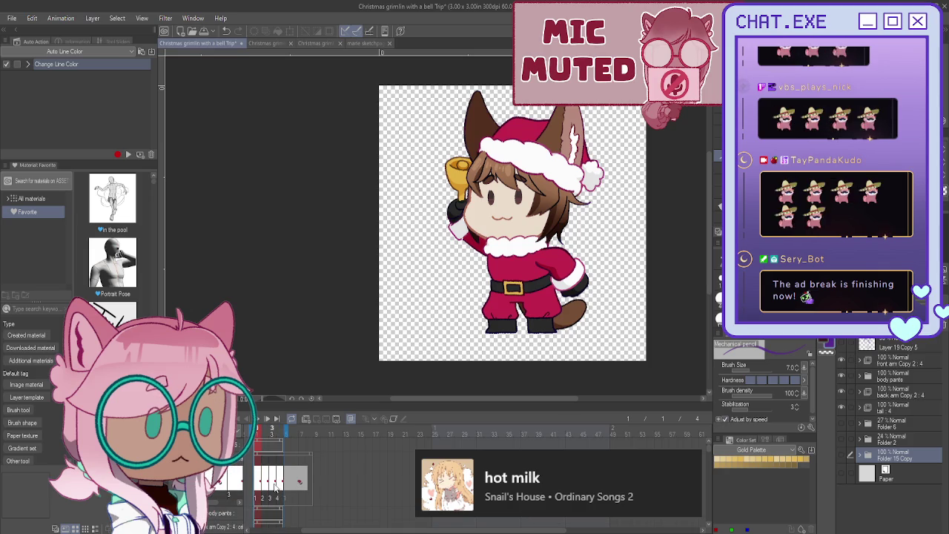
scroll(272, 485, down, 1)
scroll(270, 477, down, 1)
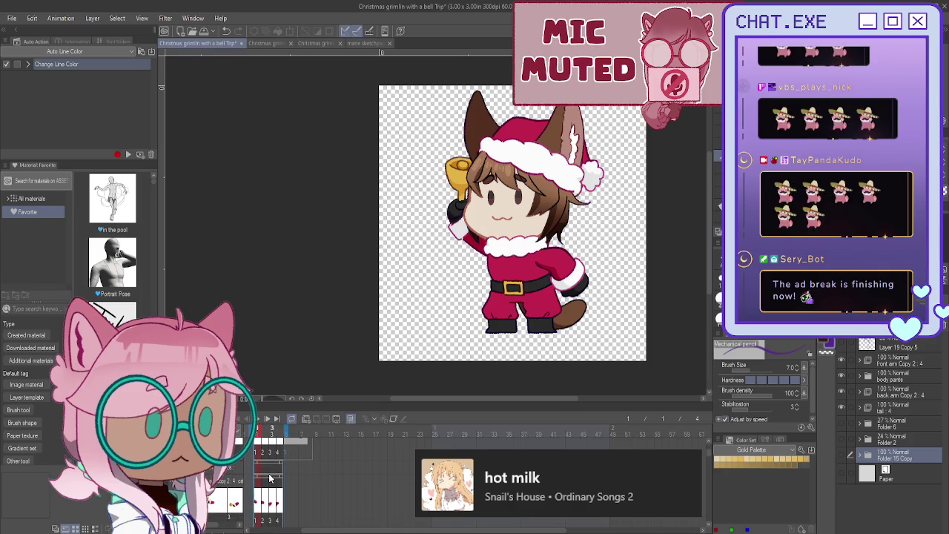
click(269, 464)
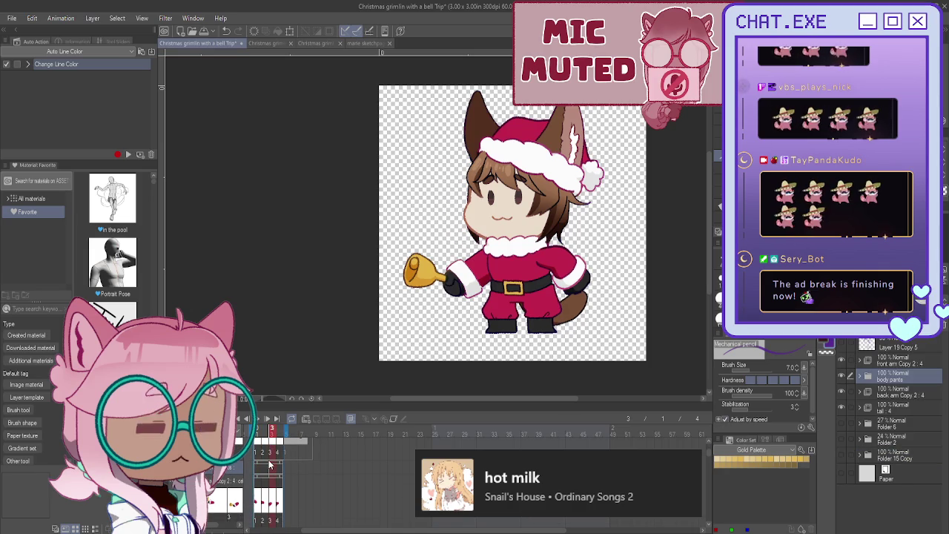
click(257, 432)
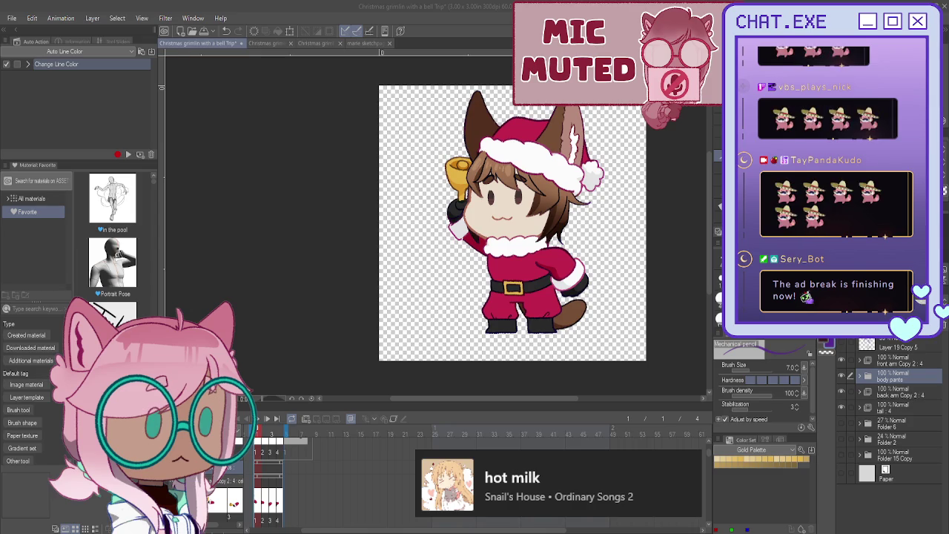
drag(795, 322, 860, 378)
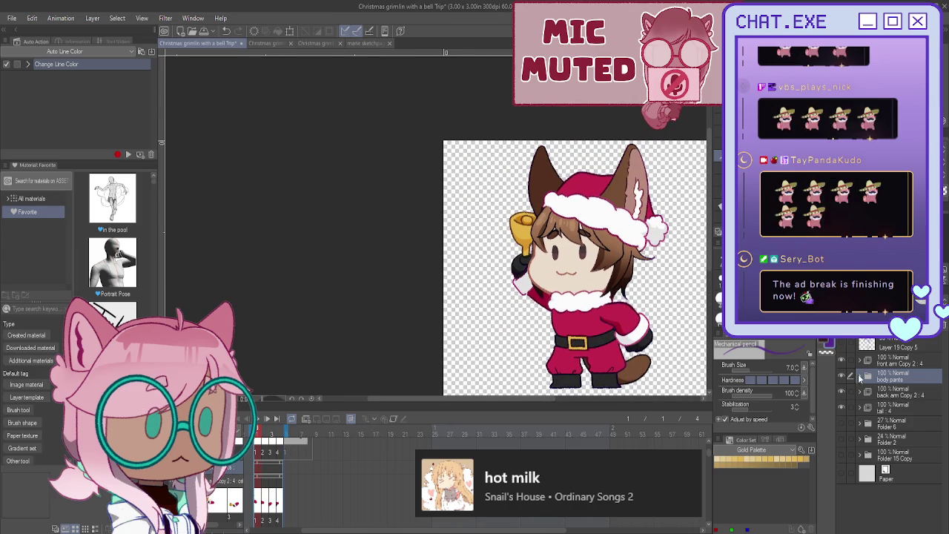
Step: Expand the body pants and color folders and make the body folder the working layer
click(860, 375)
scroll(890, 415, down, 2)
click(868, 383)
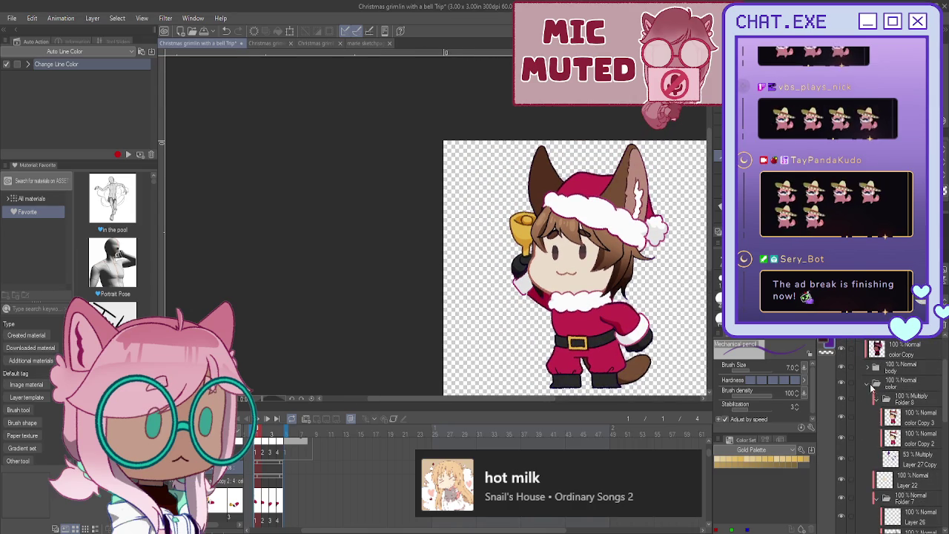
scroll(871, 389, up, 1)
click(879, 380)
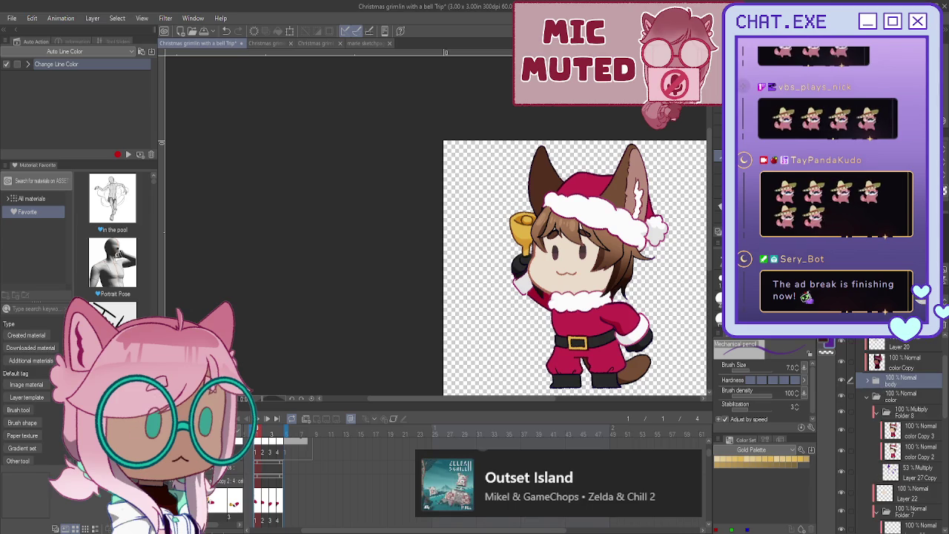
Step: Use Auto Select on the canvas to select the whole character area
key(w)
click(480, 250)
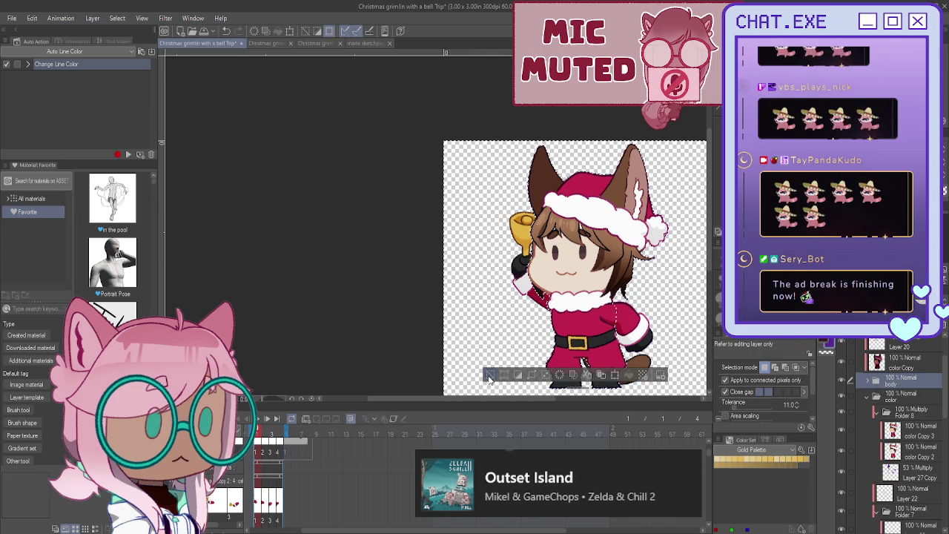
click(489, 378)
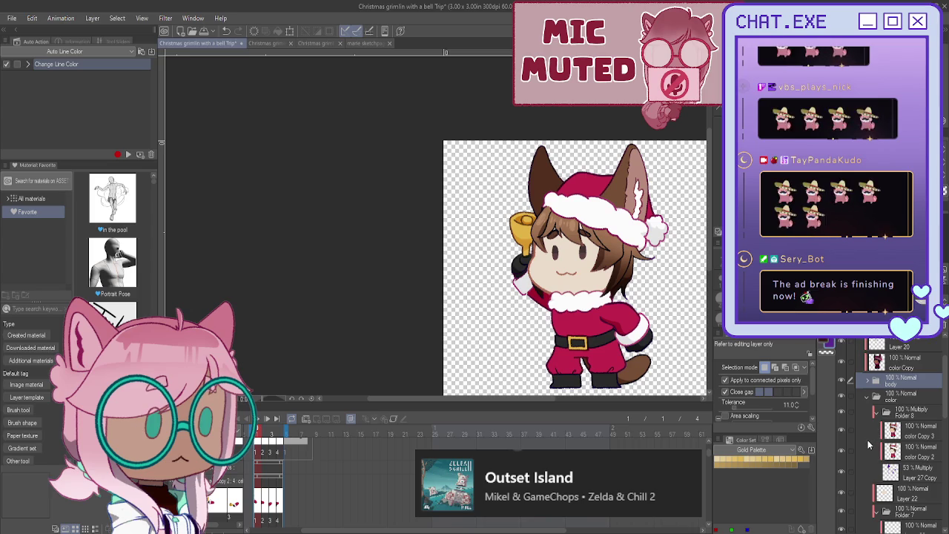
scroll(864, 415, up, 2)
scroll(851, 386, up, 1)
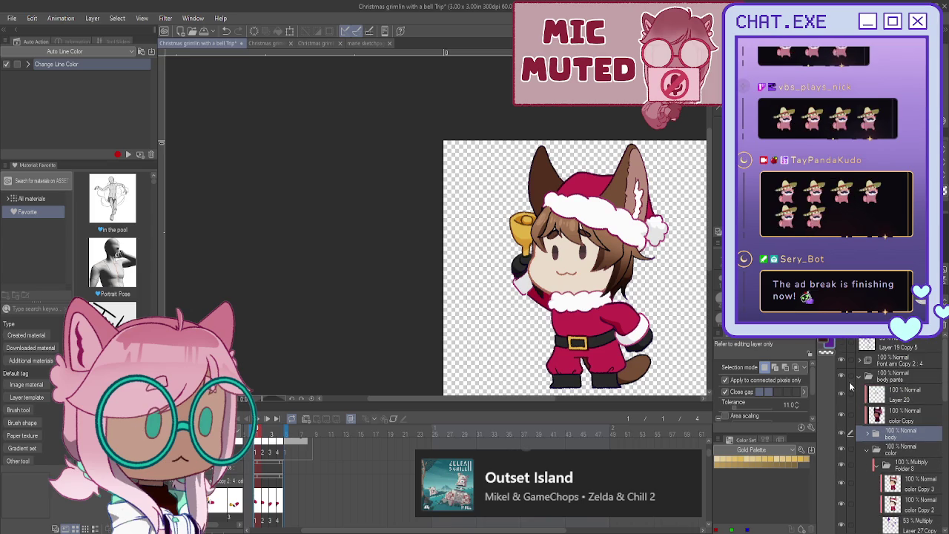
scroll(854, 374, down, 1)
scroll(849, 379, down, 1)
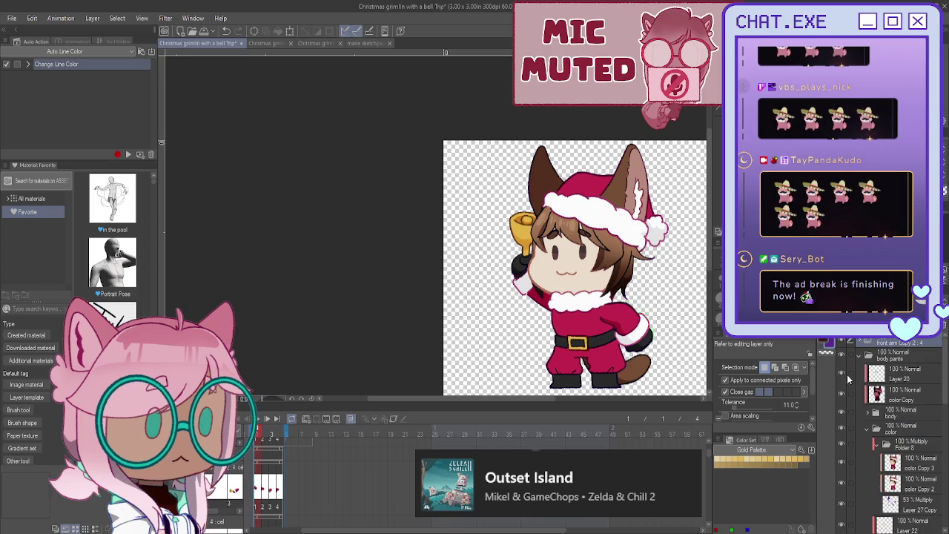
click(680, 292)
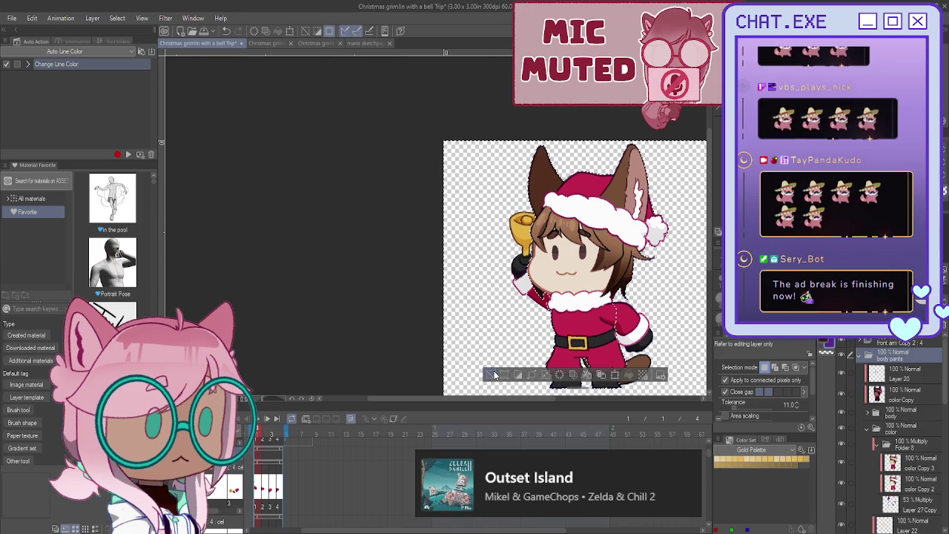
Step: Deselect, then fill a new layer above Paper with dark brown as a backdrop
key(ctrl+d)
scroll(885, 419, down, 3)
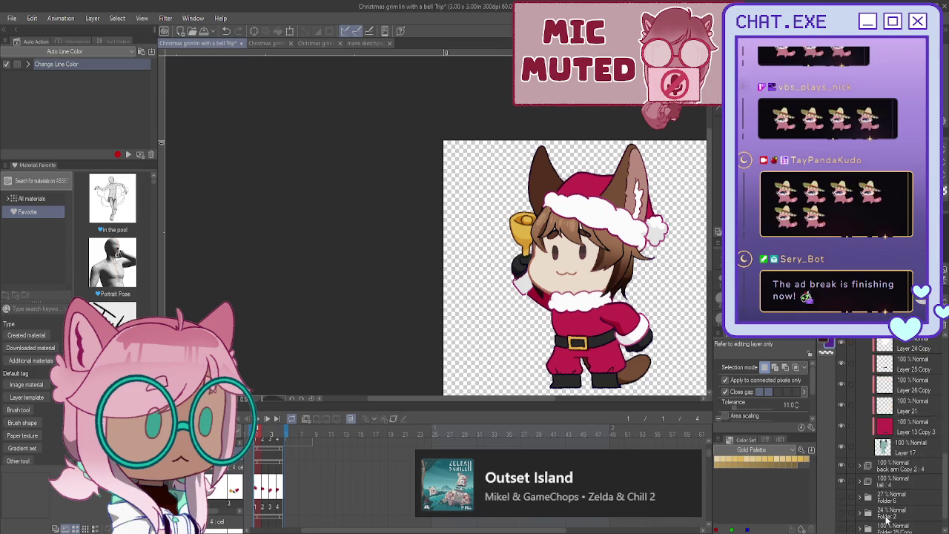
scroll(885, 419, down, 2)
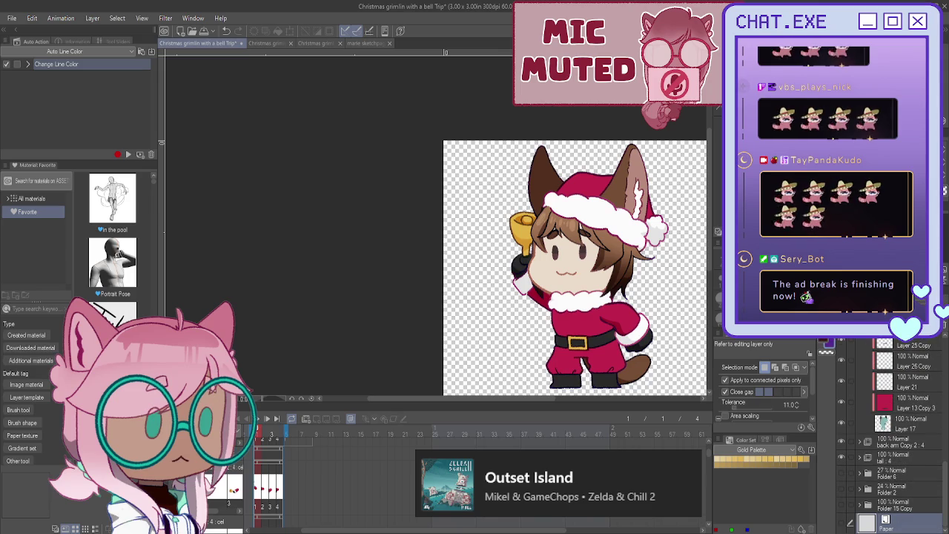
key(ctrl+shift+n)
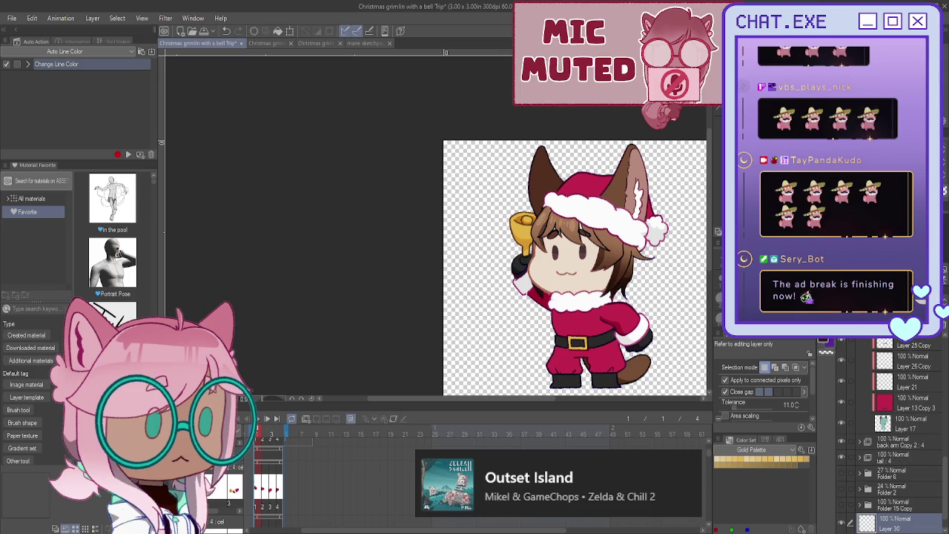
key(g)
click(676, 236)
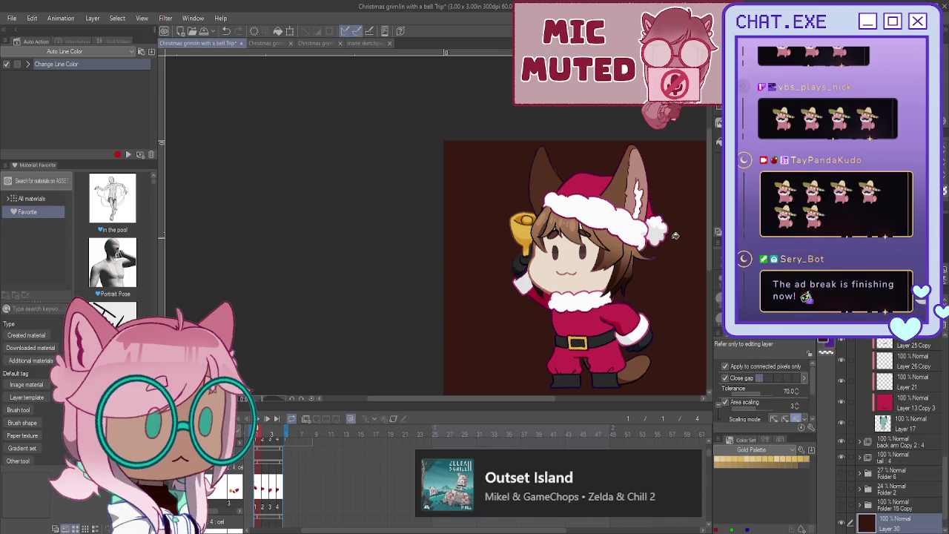
Step: Zoom to the ear and hat, then pick the color Copy layer and Layer 17 from the artwork
scroll(562, 195, up, 1)
scroll(562, 194, up, 3)
scroll(561, 194, up, 1)
drag(330, 87, 368, 128)
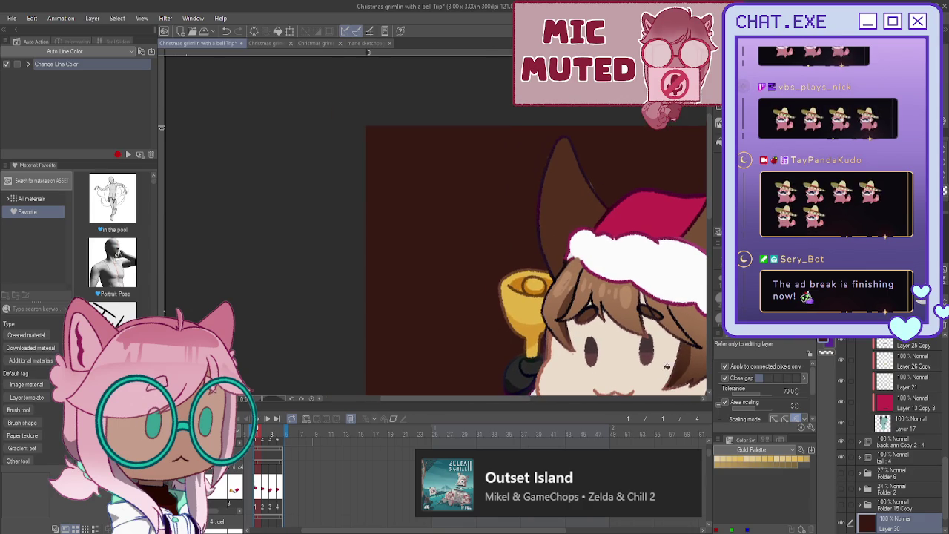
key(o)
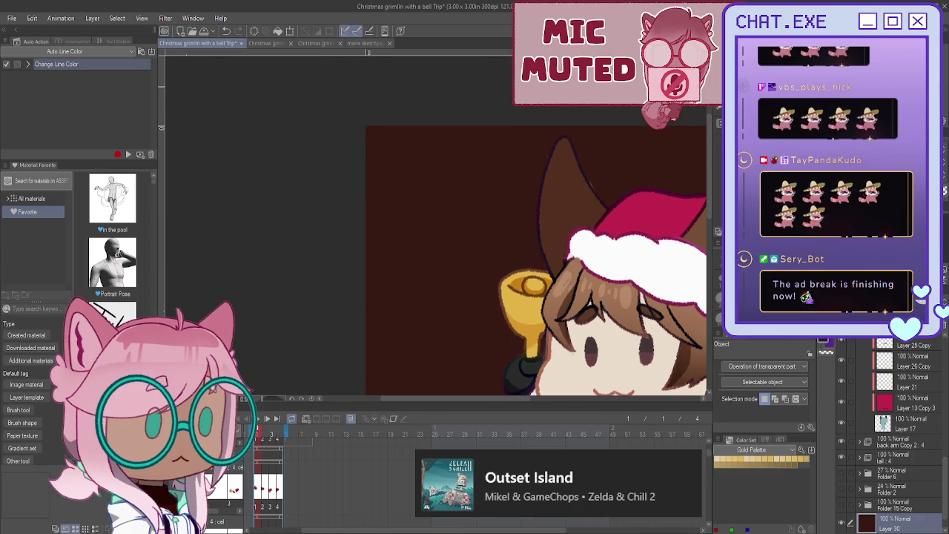
scroll(580, 168, up, 1)
click(591, 187)
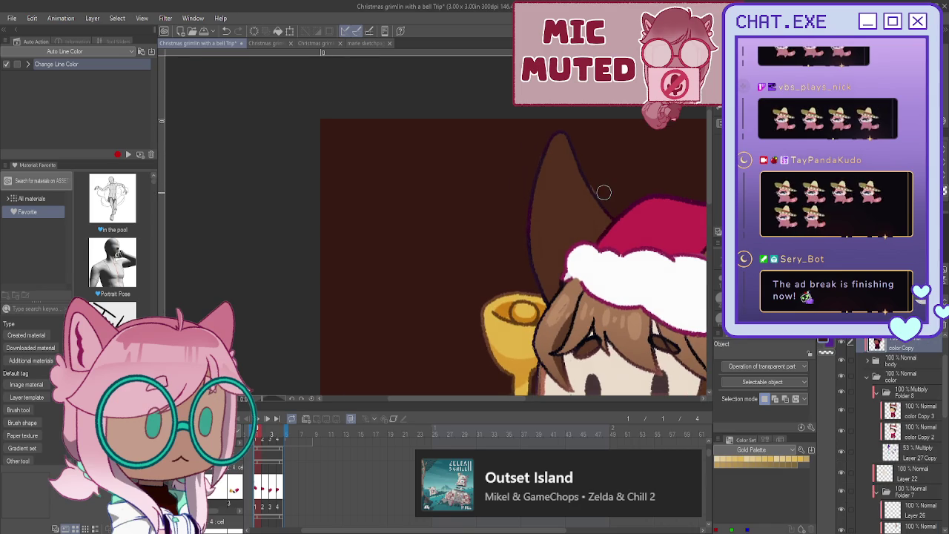
scroll(879, 410, down, 3)
scroll(879, 410, down, 3)
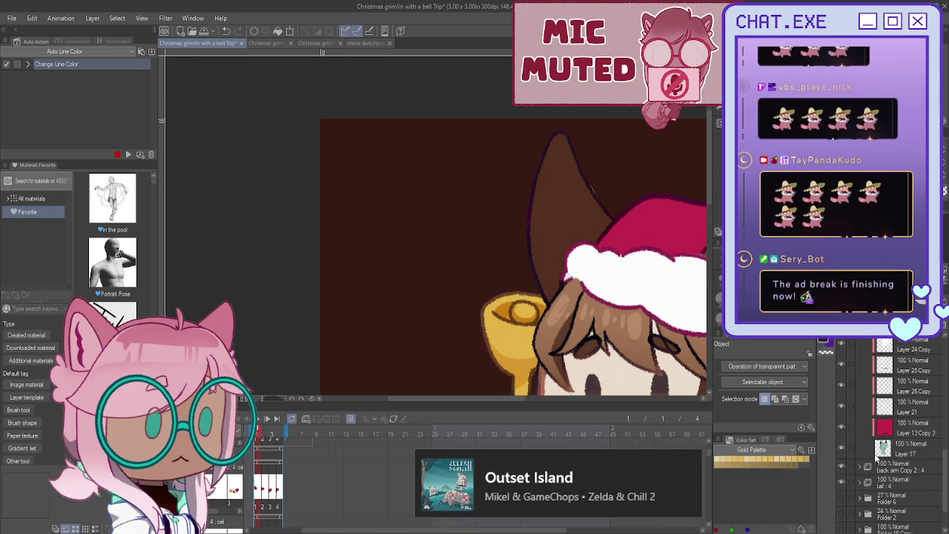
click(608, 154)
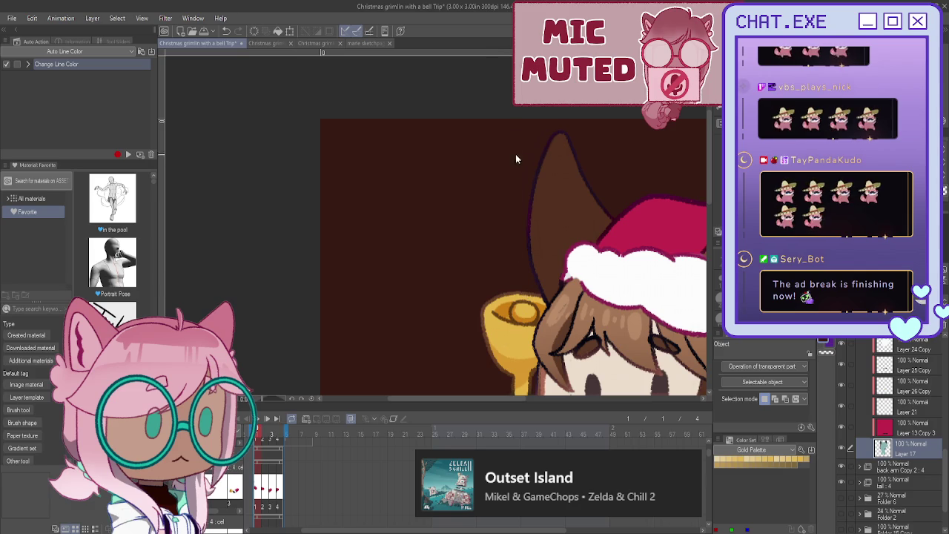
Step: Toggle Layer 18's line art to compare, then auto-select the brown background around the character
scroll(876, 443, up, 3)
scroll(876, 443, up, 3)
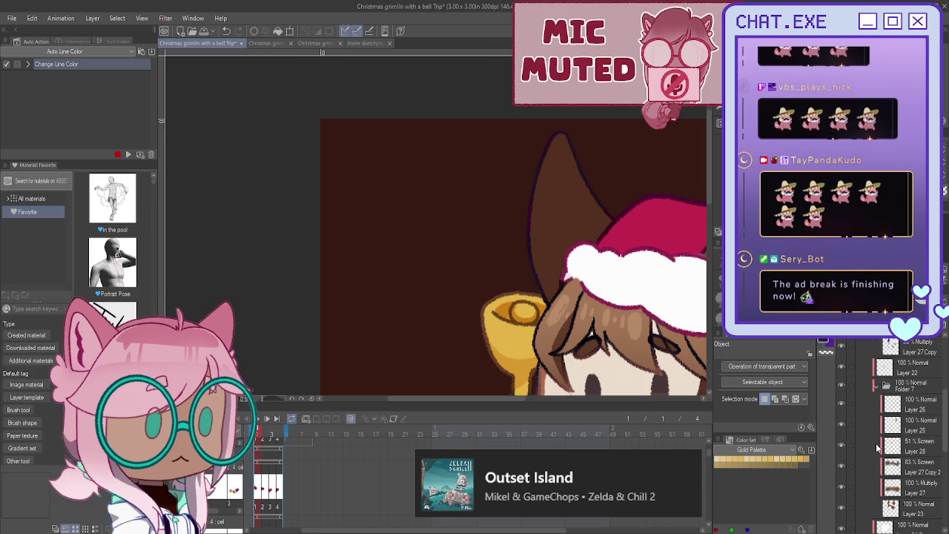
scroll(877, 448, up, 3)
scroll(879, 428, down, 3)
click(875, 402)
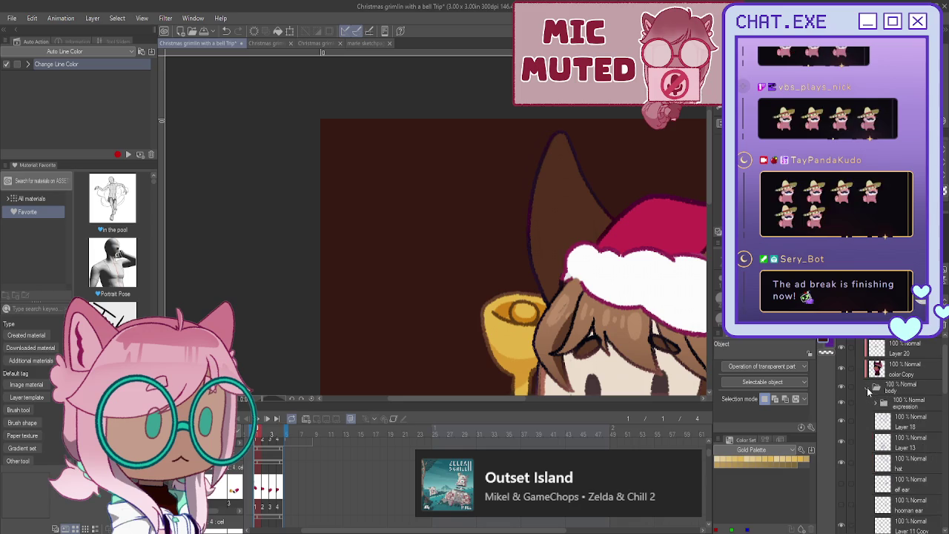
click(842, 423)
click(842, 422)
click(842, 423)
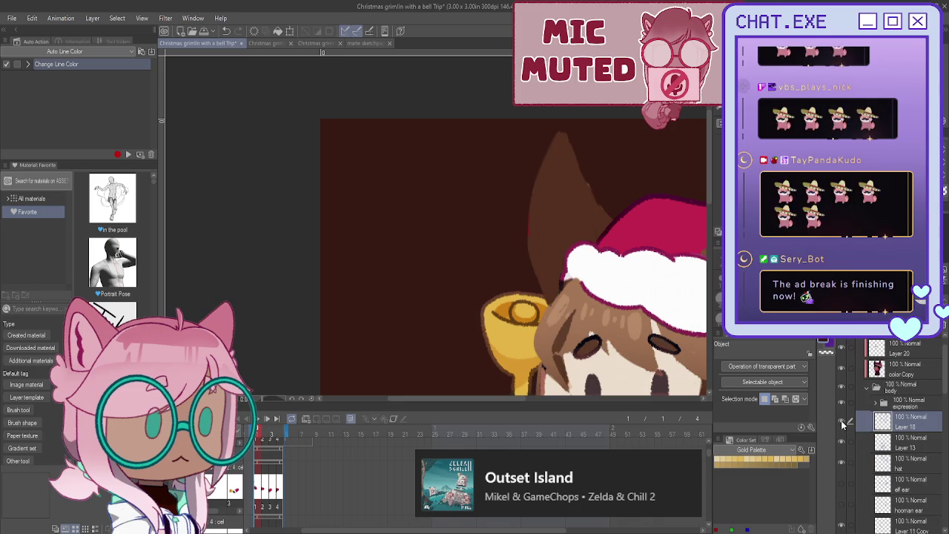
key(w)
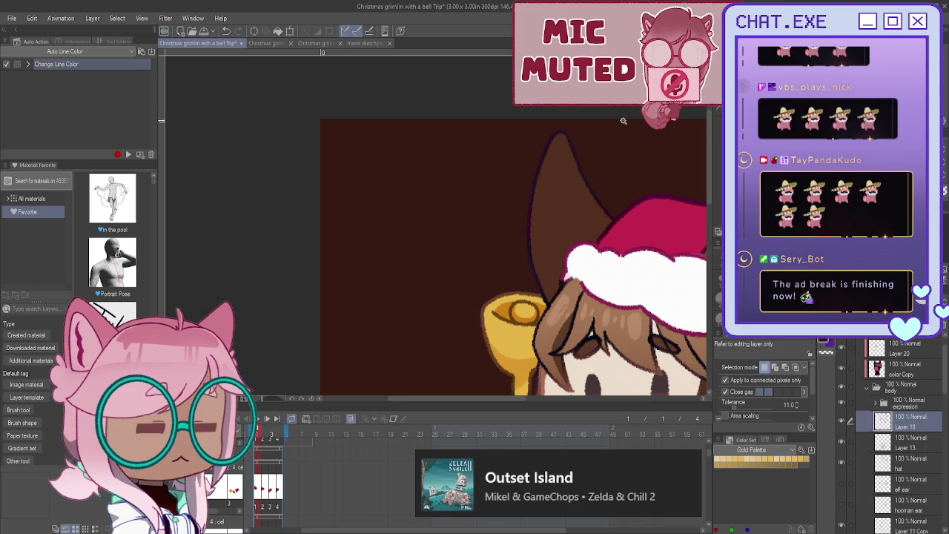
click(479, 181)
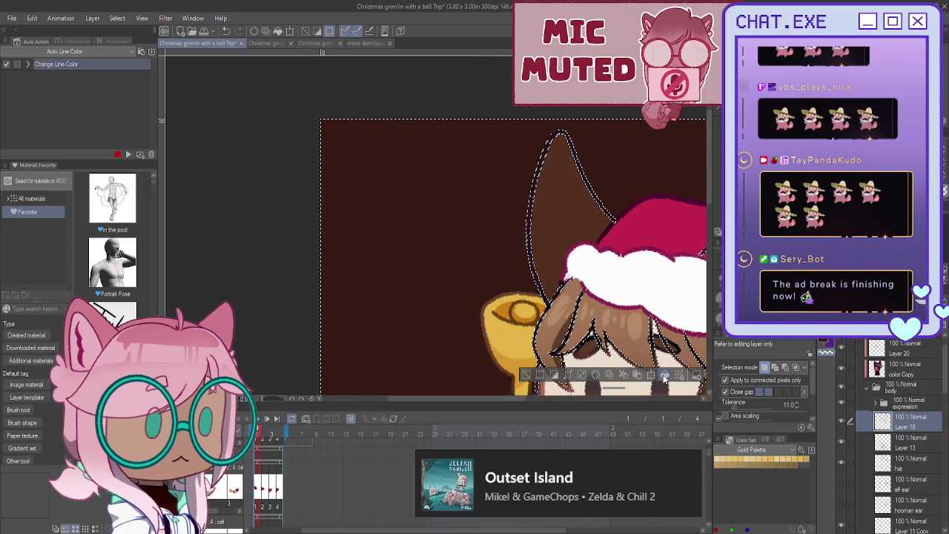
Step: Clear the selection and turn off Layer 30, the dark brown background layer
click(528, 374)
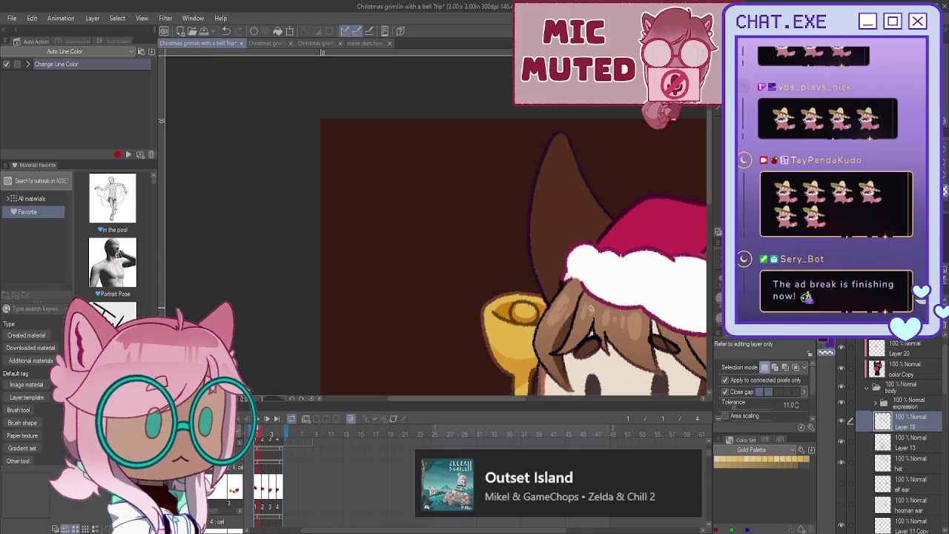
scroll(938, 383, down, 3)
scroll(912, 415, down, 3)
scroll(882, 452, down, 3)
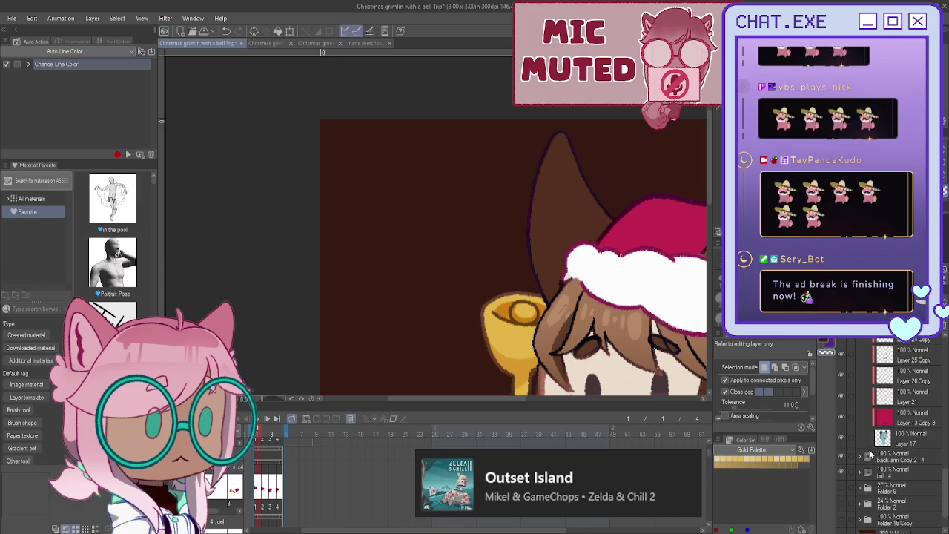
scroll(842, 495, down, 3)
click(844, 504)
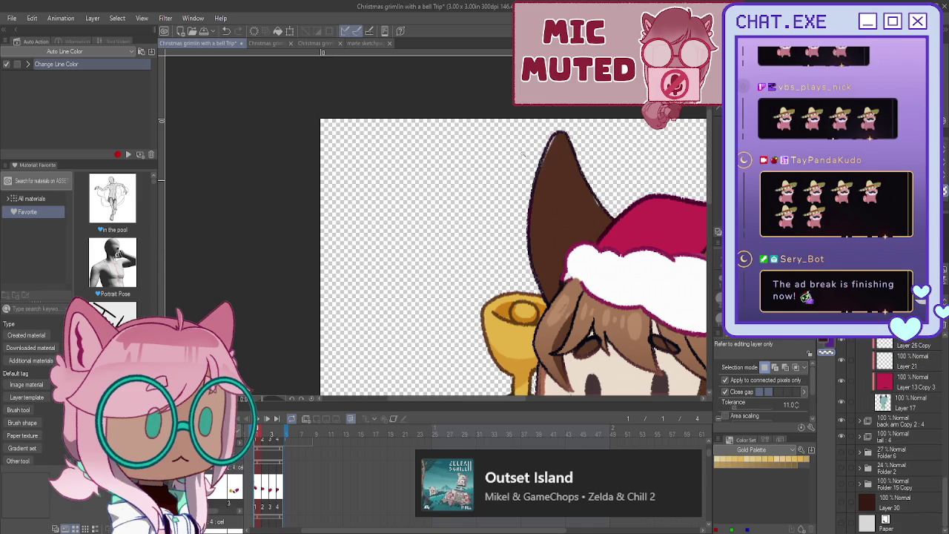
click(881, 408)
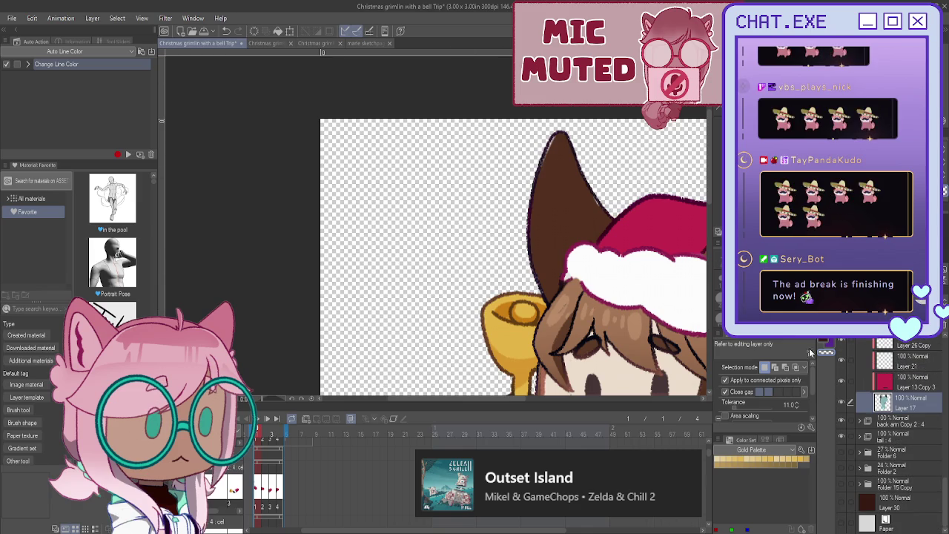
scroll(561, 149, up, 1)
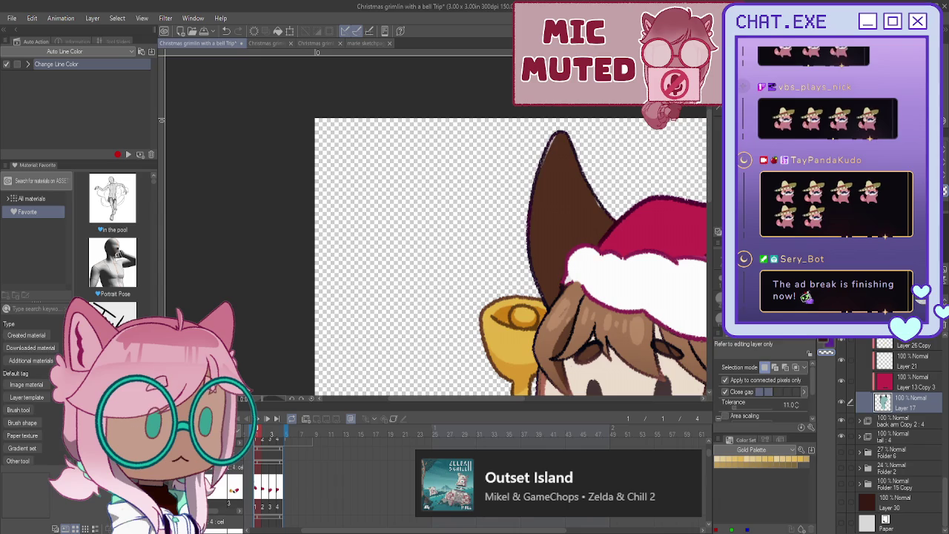
key(b)
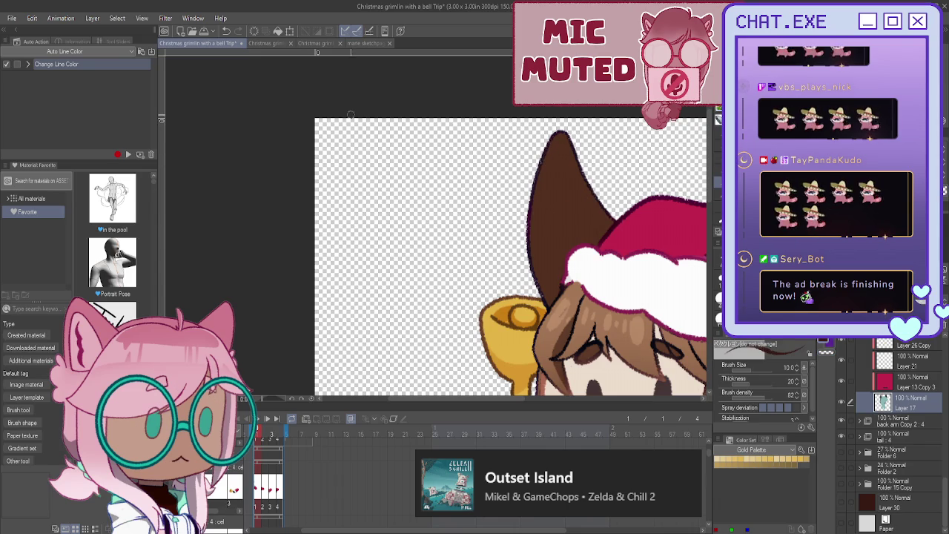
scroll(333, 163, down, 1)
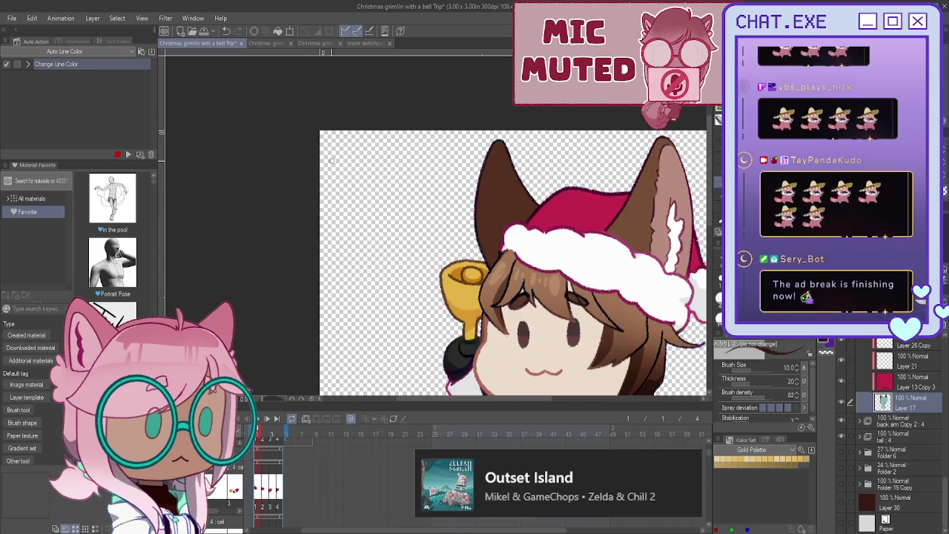
scroll(332, 161, up, 1)
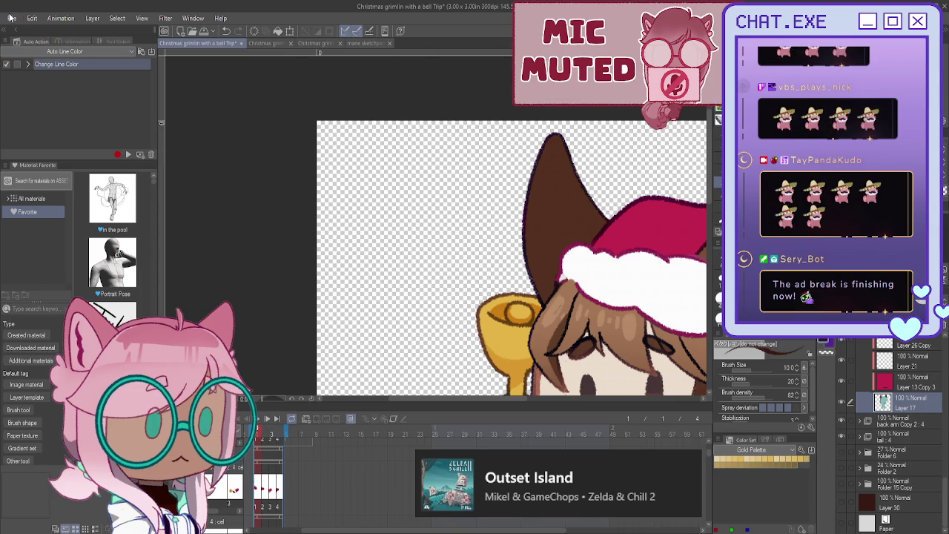
key(alt)
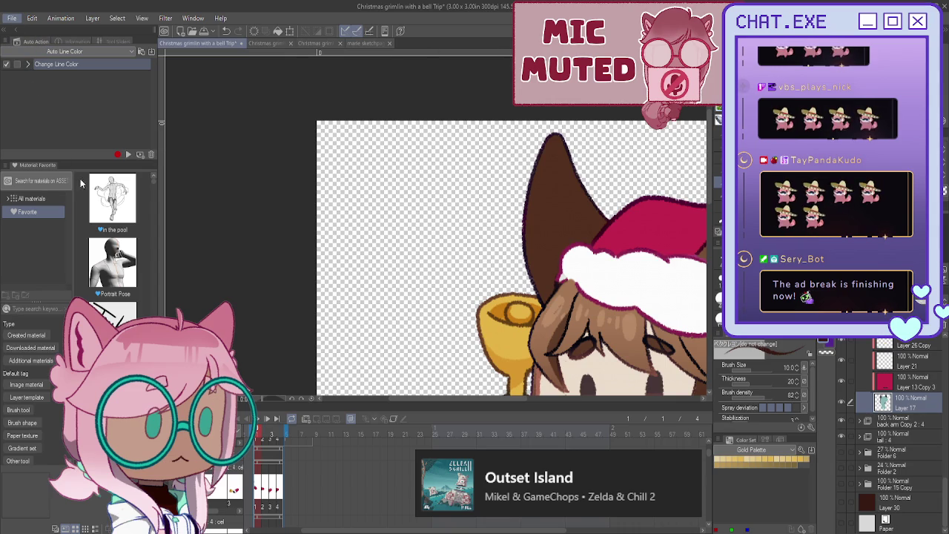
key(ctrl+s)
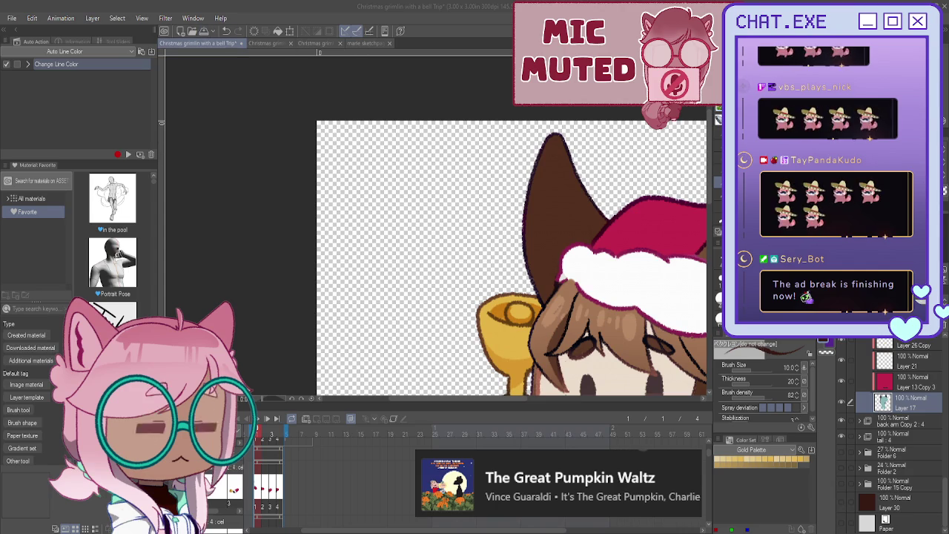
Step: Make the green Christmas-pattern background layer visible again
click(841, 482)
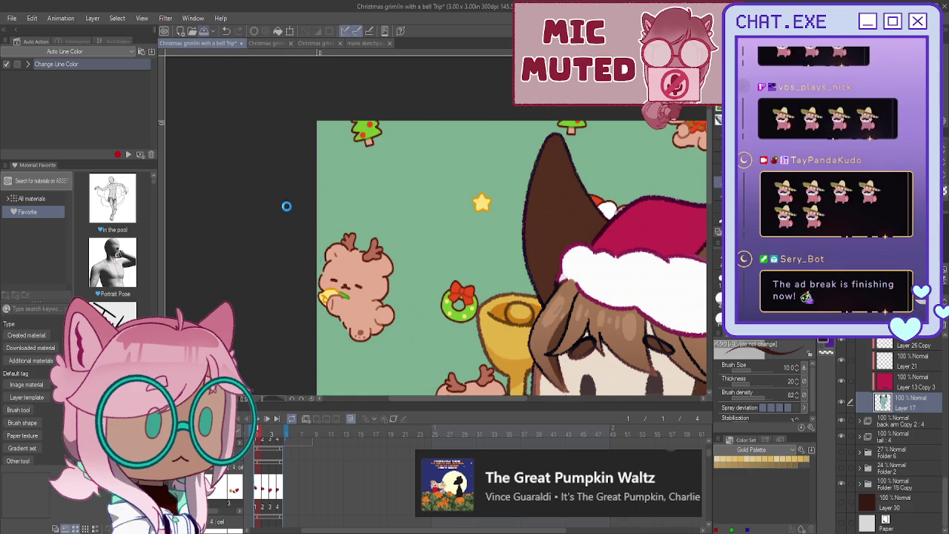
Step: Save and close the first drawing, then select Folder 15 Copy in the bell-boy animation
key(ctrl+s)
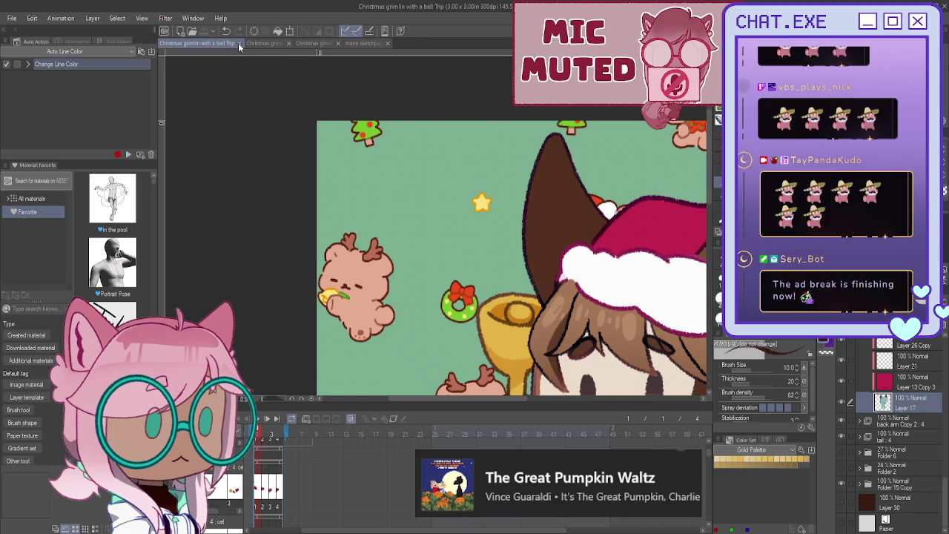
click(240, 44)
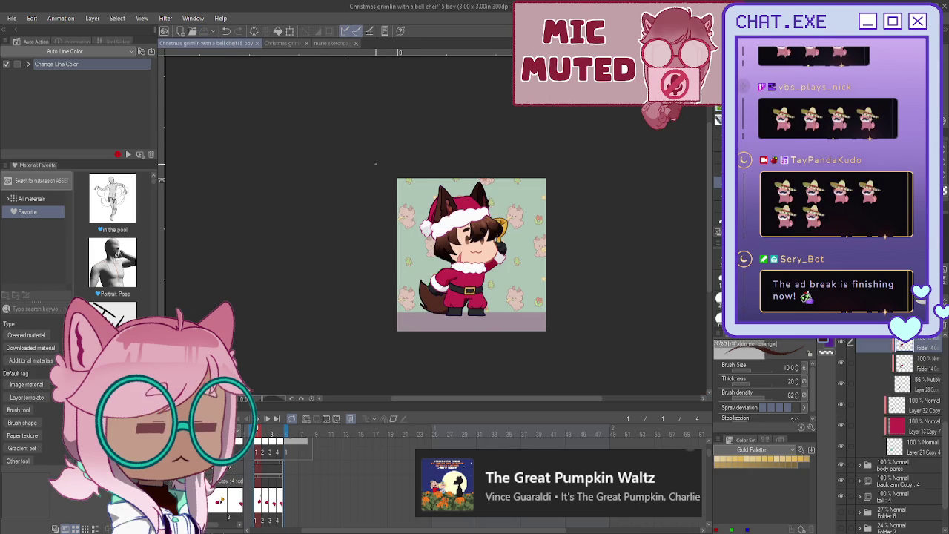
scroll(872, 427, down, 1)
scroll(862, 442, down, 2)
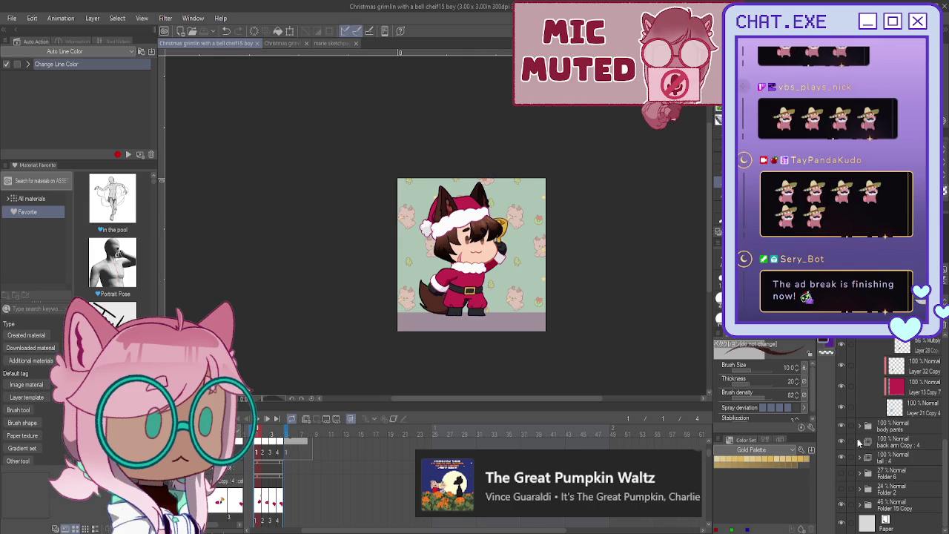
click(840, 525)
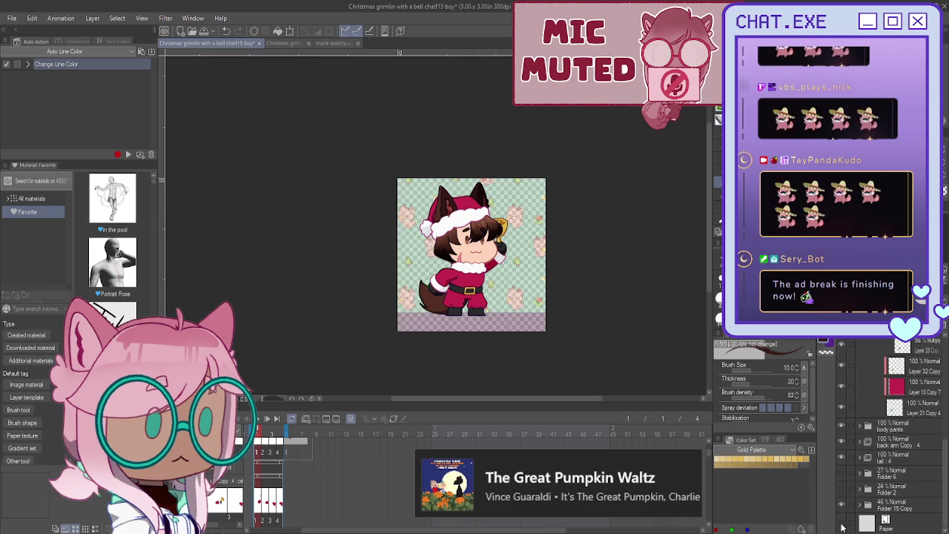
click(841, 525)
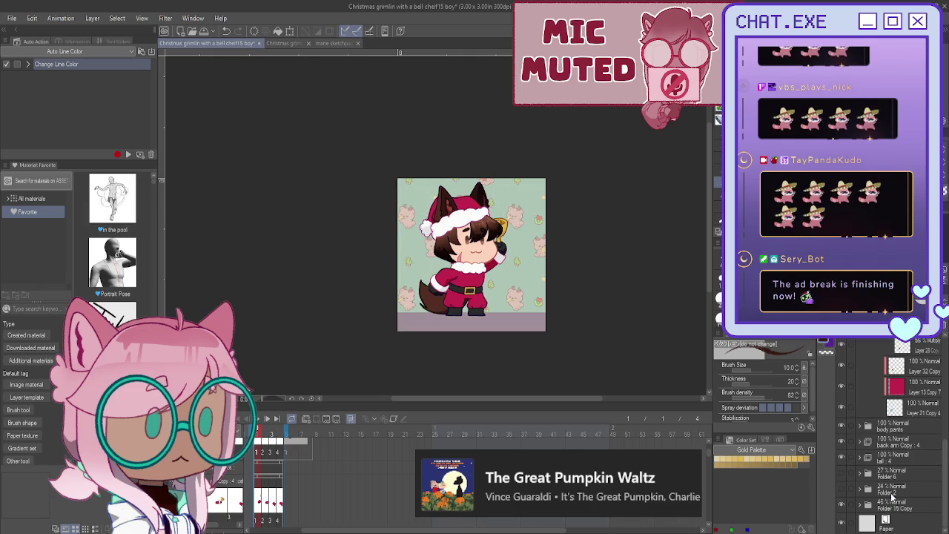
click(892, 502)
Step: Preview the bell animation, stop on frame 3, and hide the green background and purple floor
scroll(472, 255, up, 2)
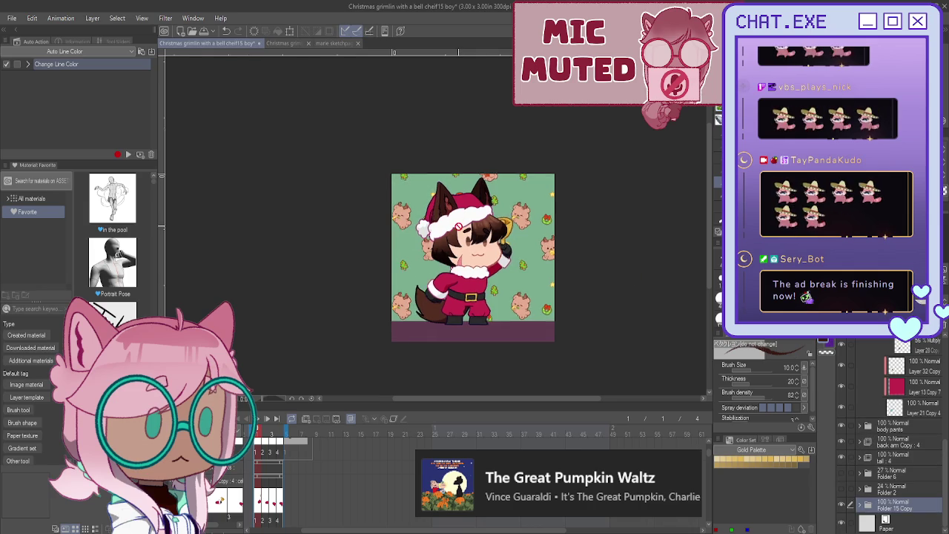
click(295, 434)
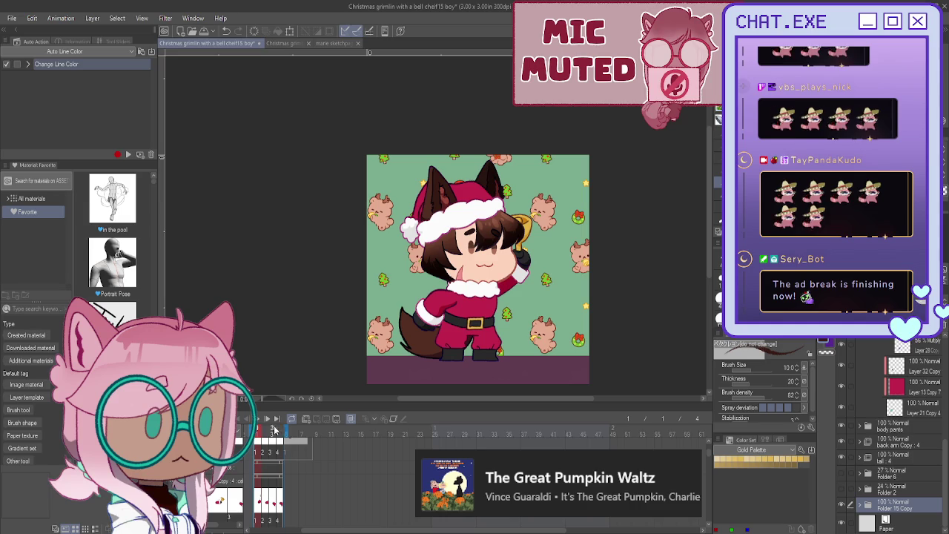
click(258, 420)
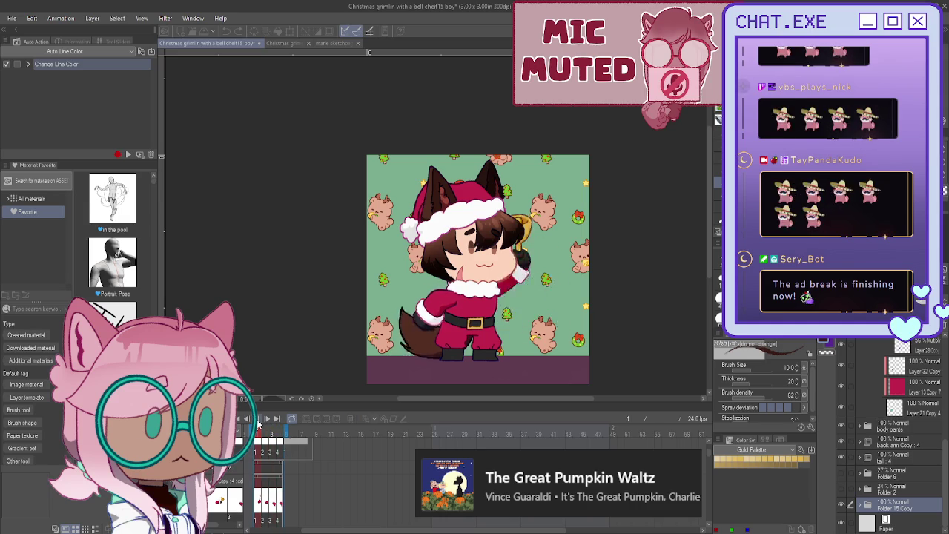
click(258, 419)
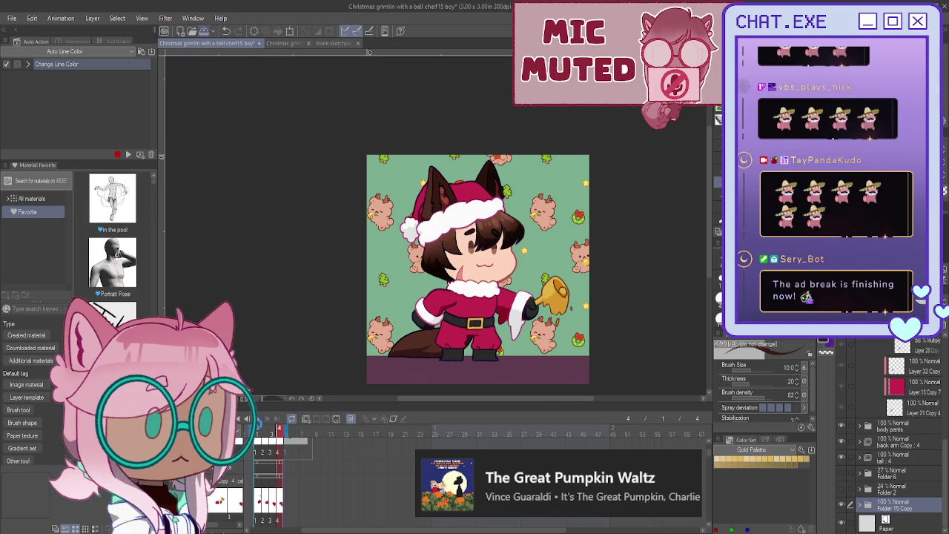
click(272, 432)
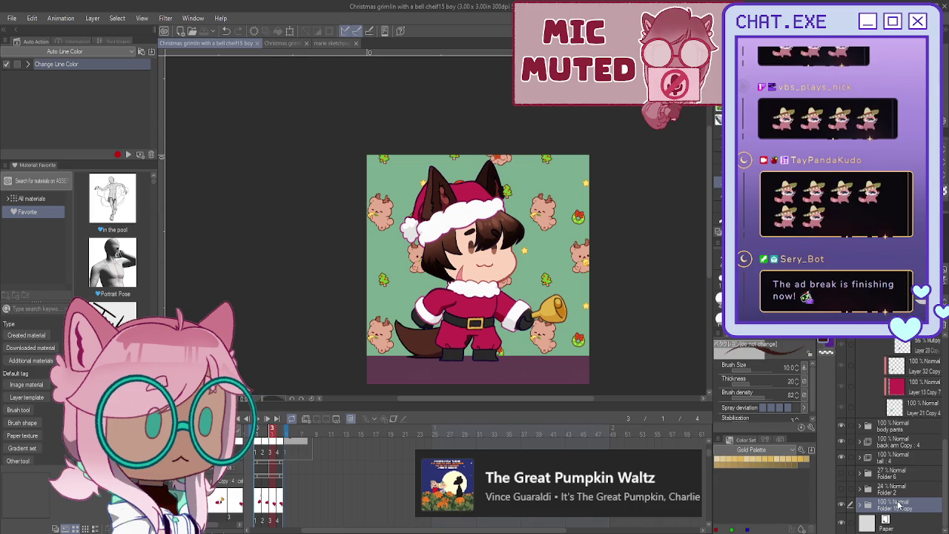
click(841, 504)
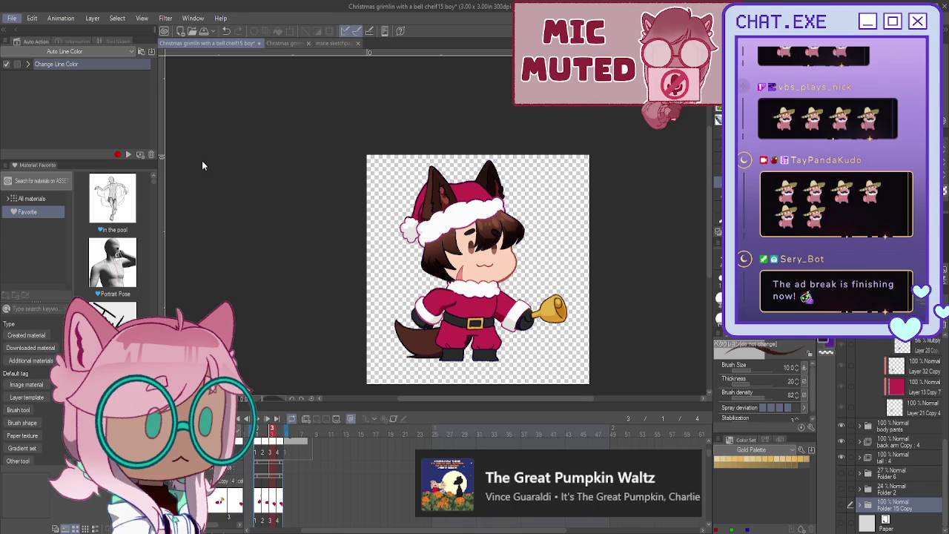
Step: Save the no-background frame, then show the green pattern and purple floor again
key(ctrl+s)
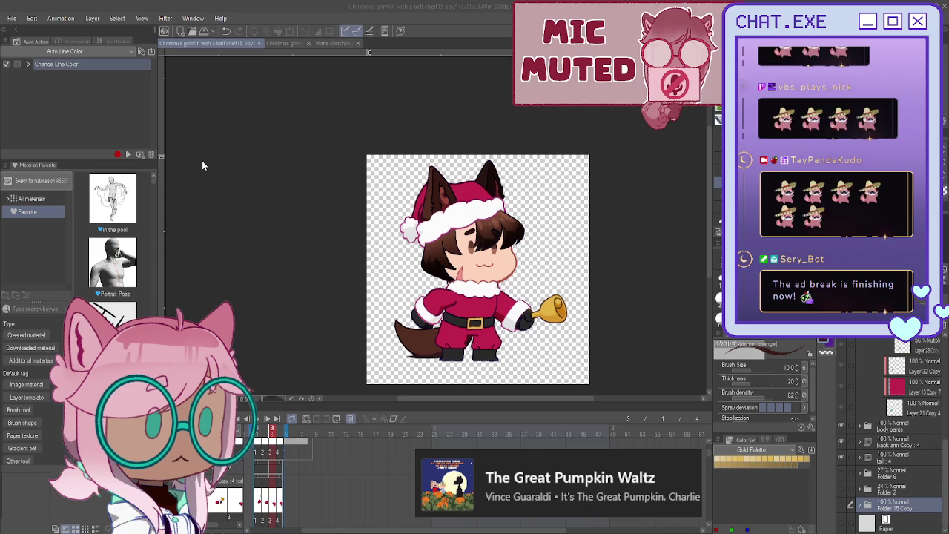
click(202, 166)
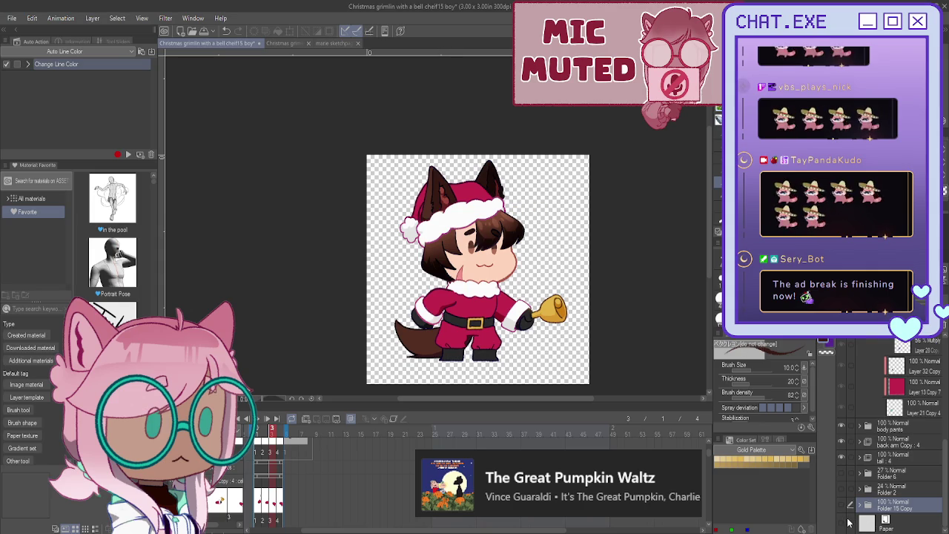
click(842, 505)
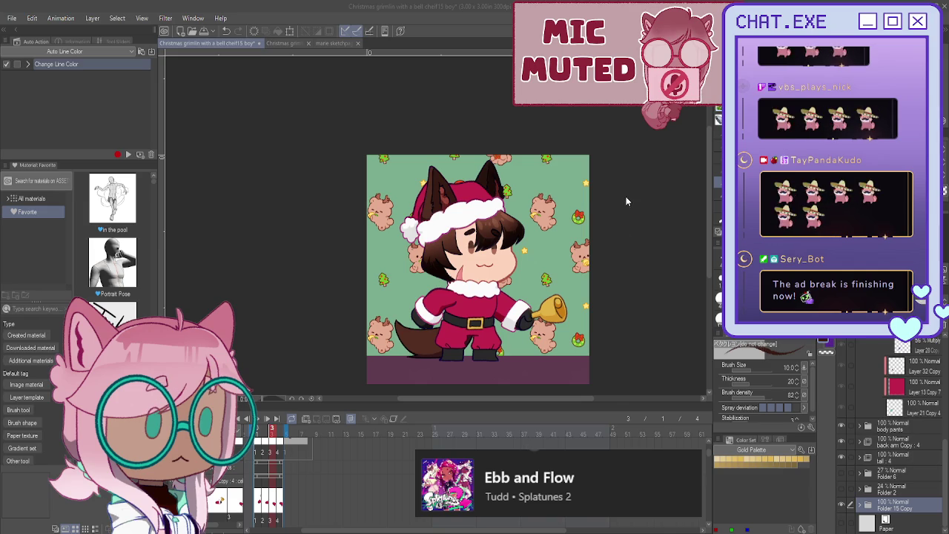
Step: In the girl version, collapse front arm Copy 4 and add new Layer 15 below Layer 14
click(565, 211)
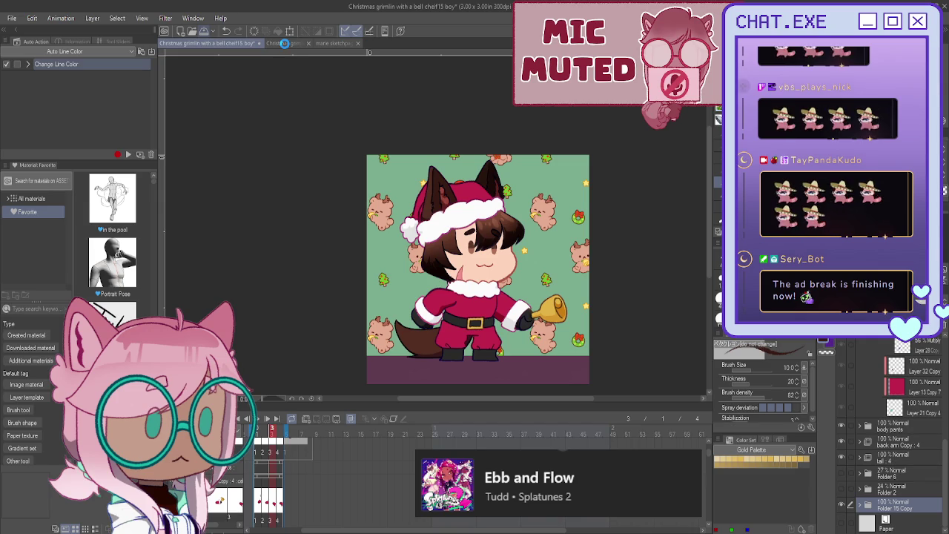
mouse_move(284, 43)
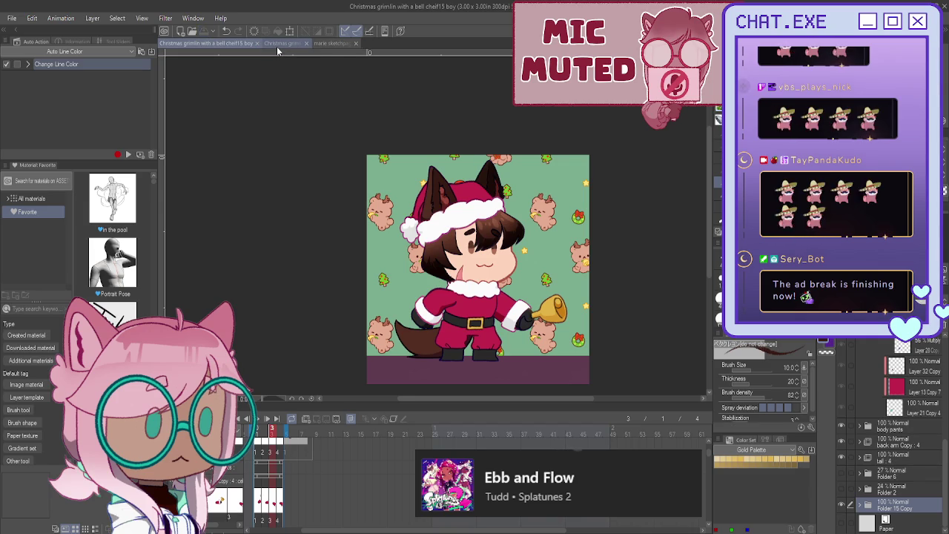
click(277, 45)
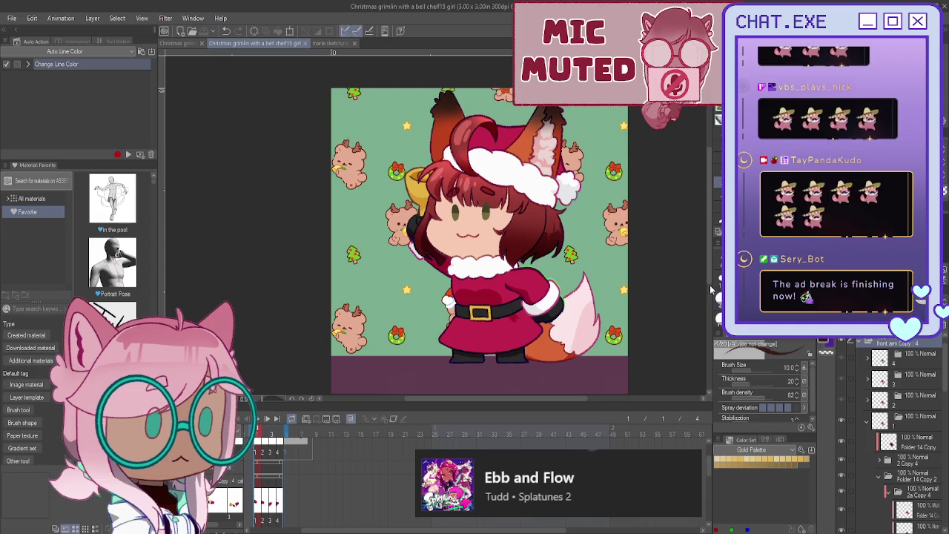
scroll(873, 383, up, 1)
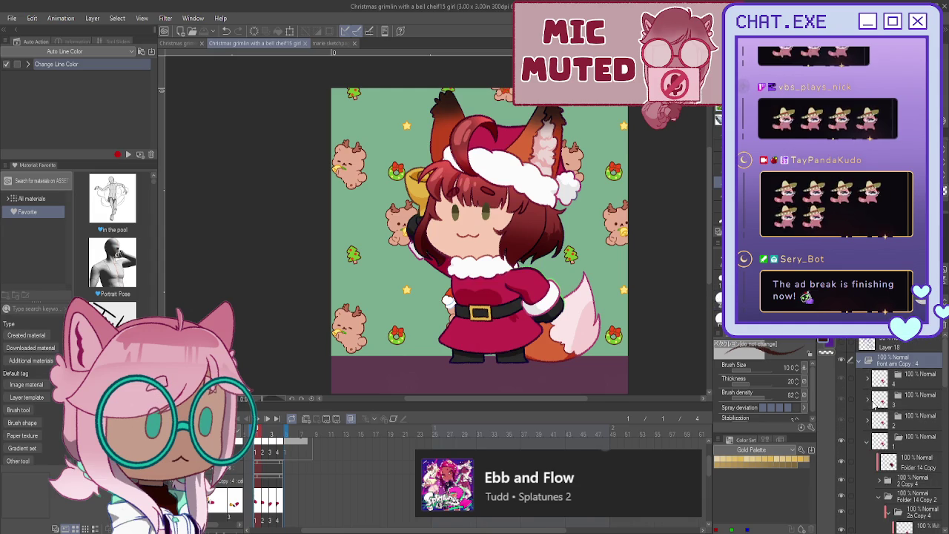
click(860, 363)
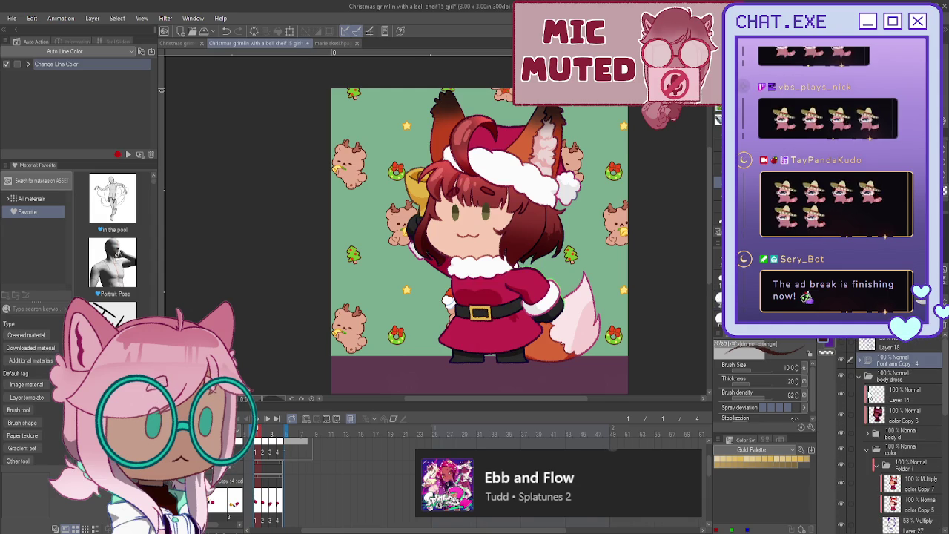
click(873, 419)
key(ctrl+shift+n)
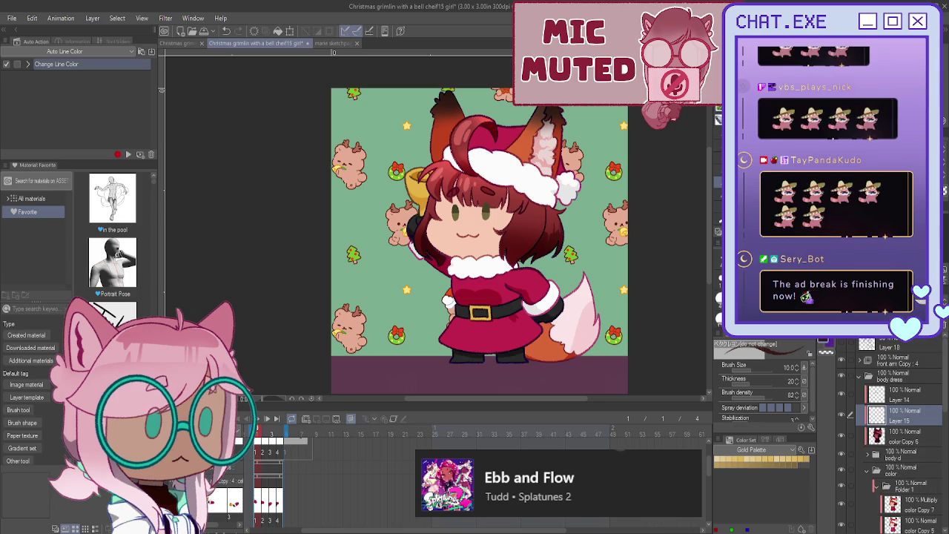
Step: Scroll through the Layer panel and nudge the view of the illustration slightly
scroll(575, 175, up, 1)
scroll(575, 175, up, 2)
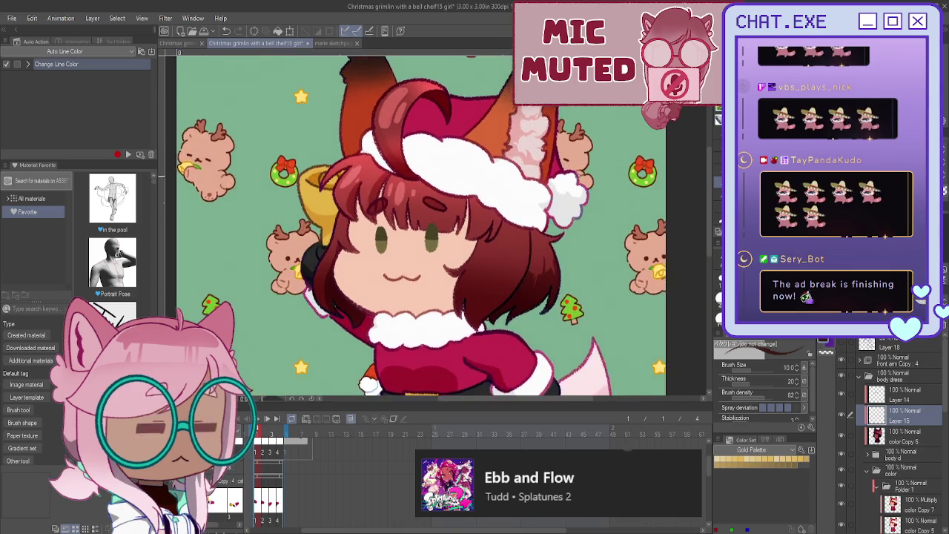
scroll(575, 175, up, 2)
scroll(575, 175, up, 1)
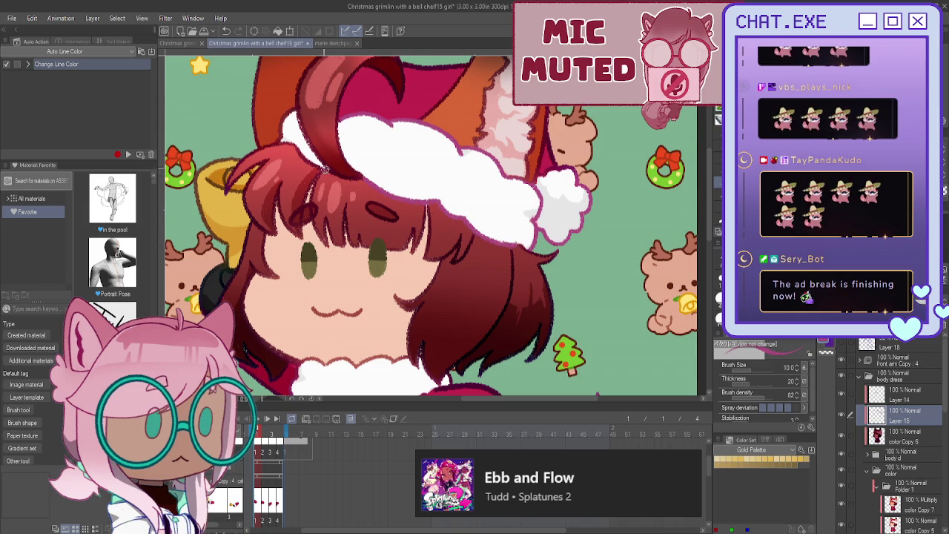
scroll(331, 177, down, 1)
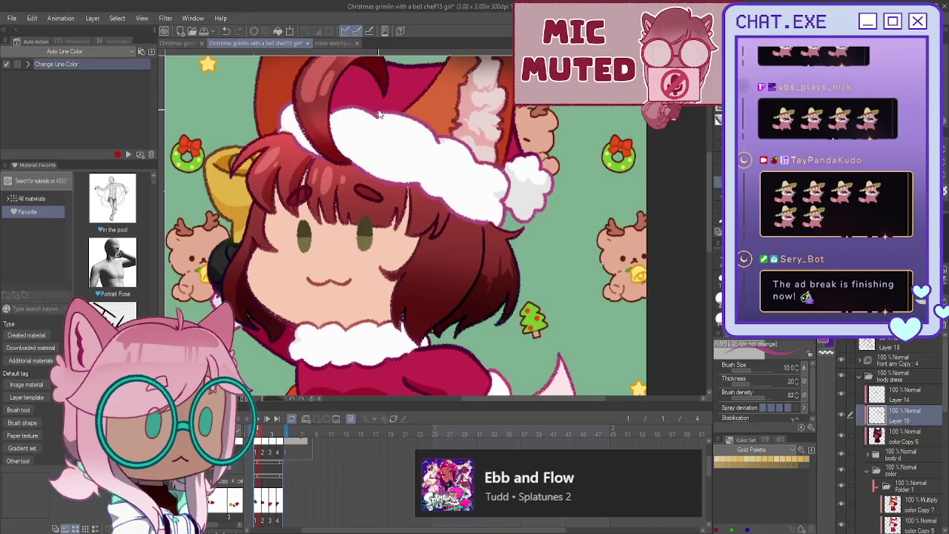
key(alt+Tab)
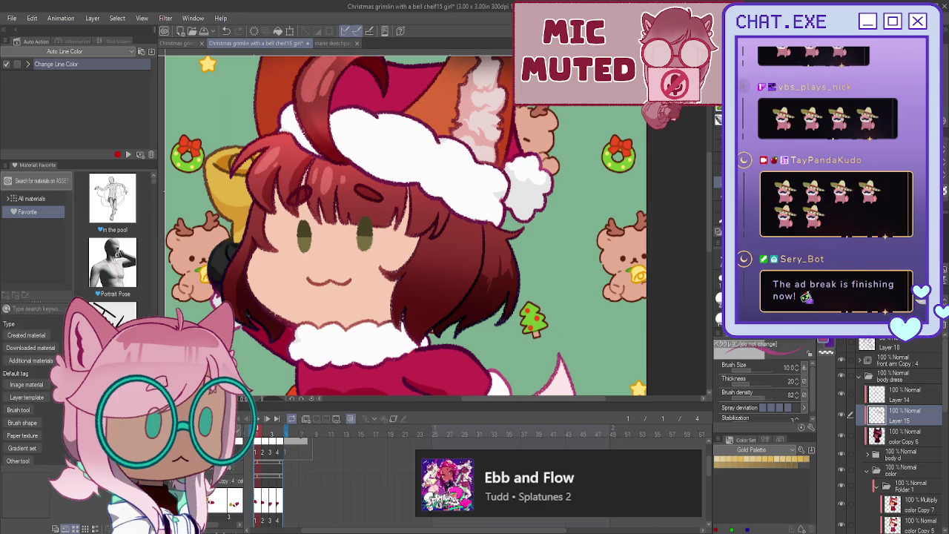
scroll(353, 227, down, 2)
scroll(353, 227, down, 2)
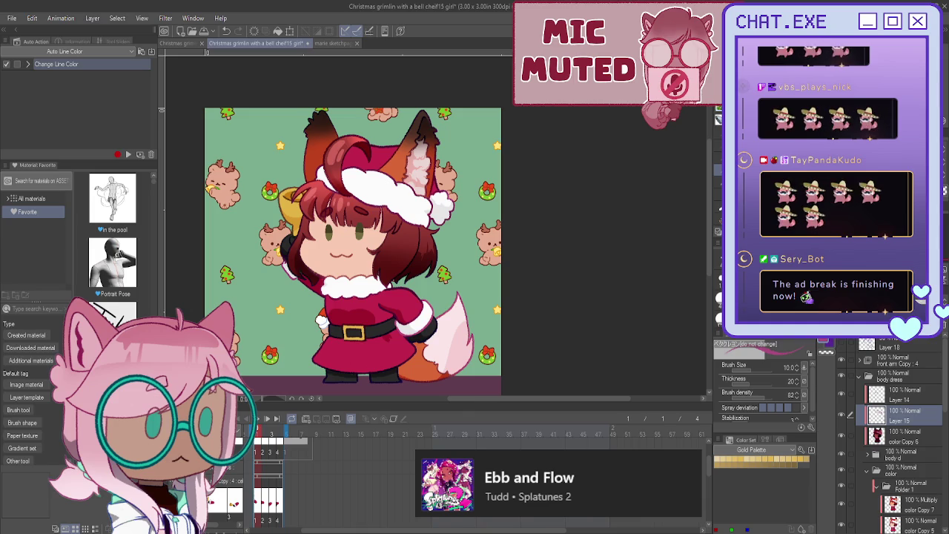
drag(353, 244, 366, 232)
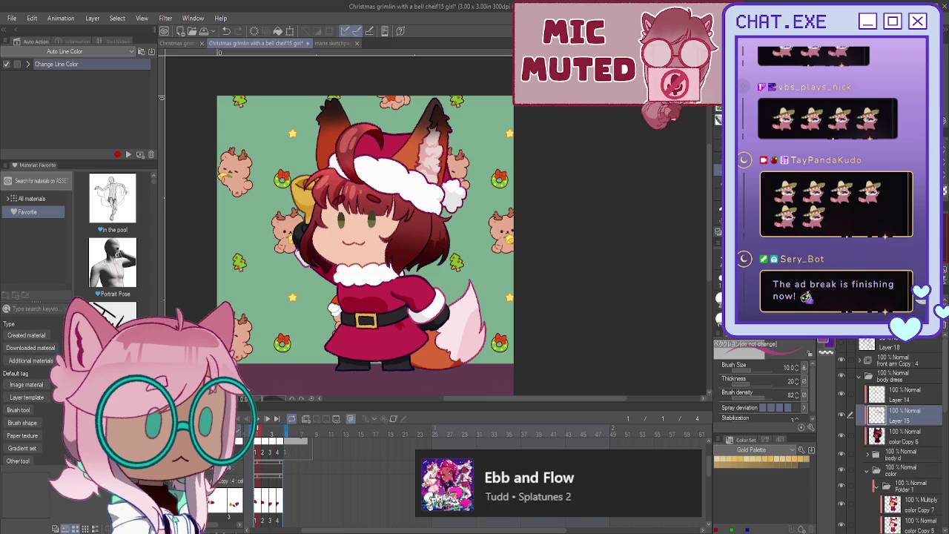
Step: Play and stop the bell-waving animation, go to frame 3, and toggle the Christmas background's visibility
click(258, 419)
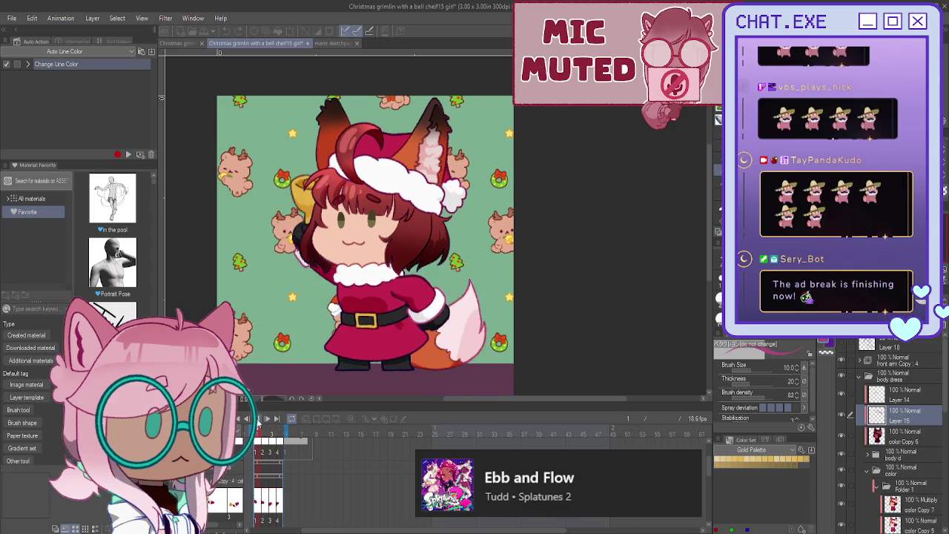
click(258, 420)
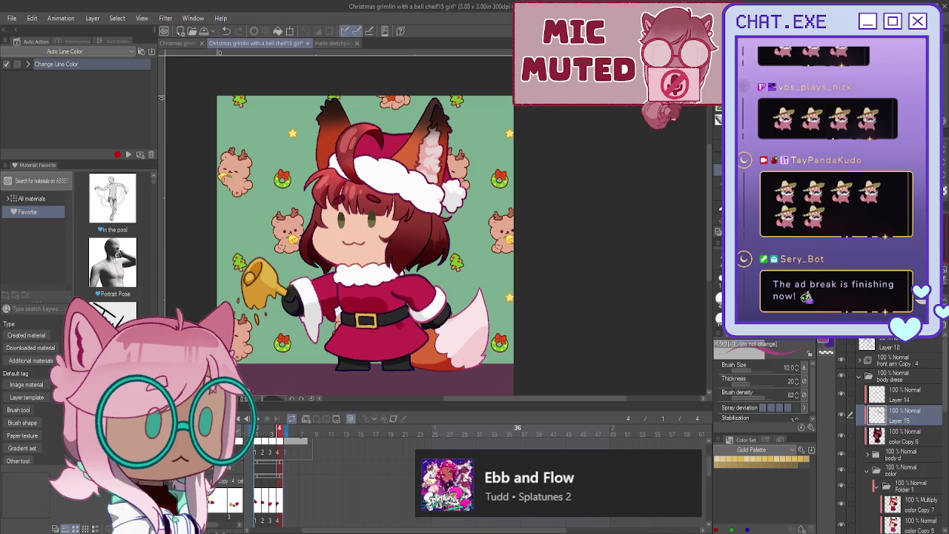
click(272, 436)
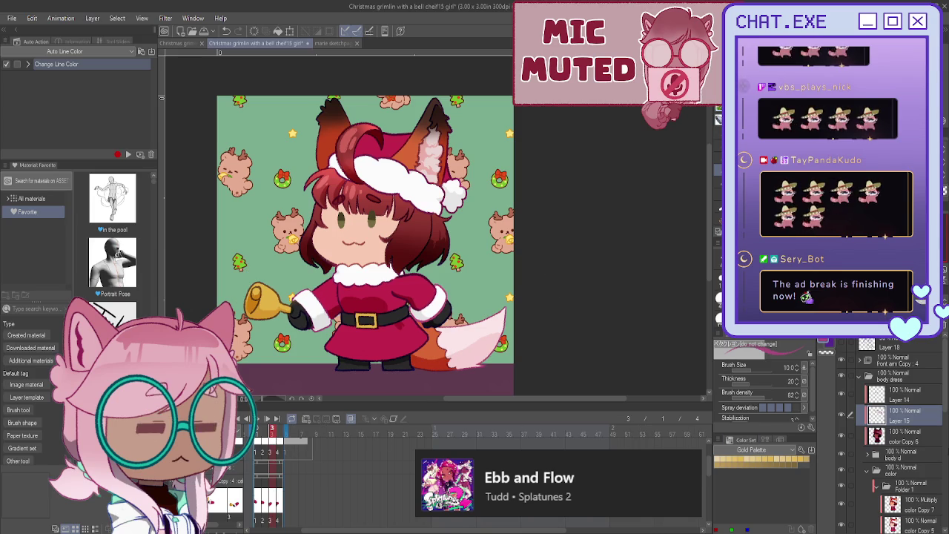
scroll(905, 484, down, 5)
scroll(905, 484, down, 5)
scroll(904, 484, down, 5)
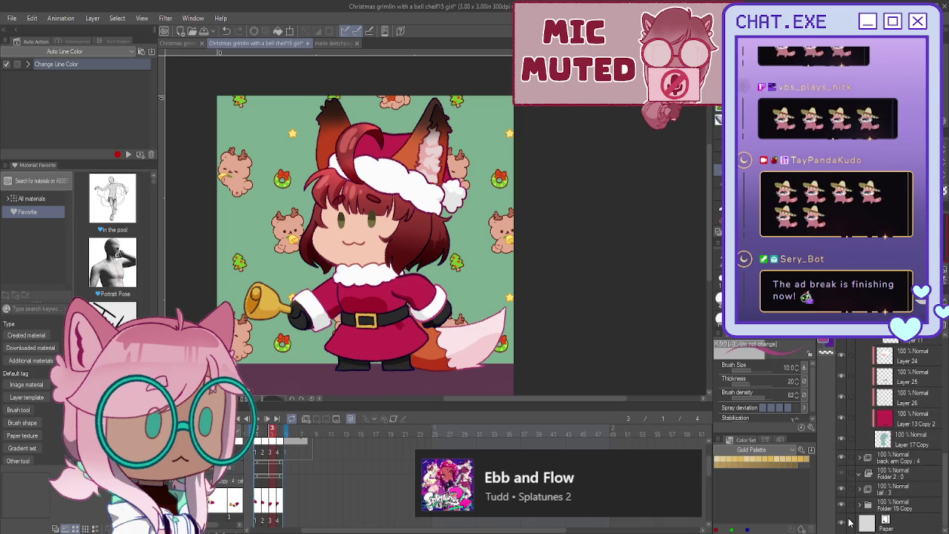
click(841, 506)
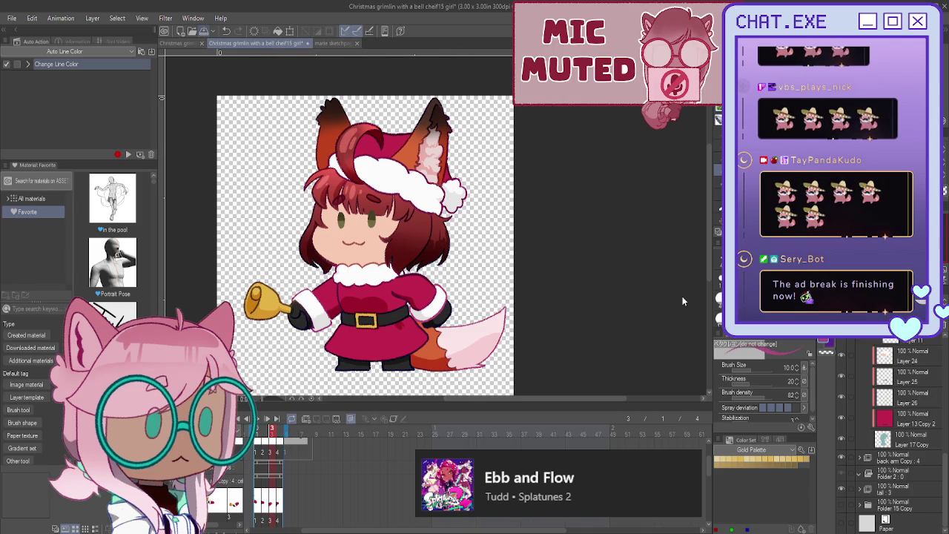
click(841, 505)
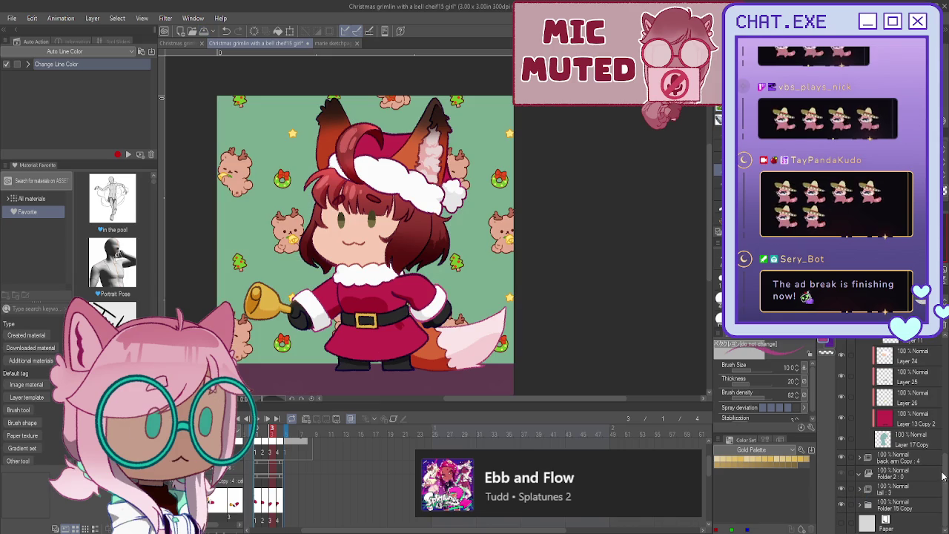
click(841, 506)
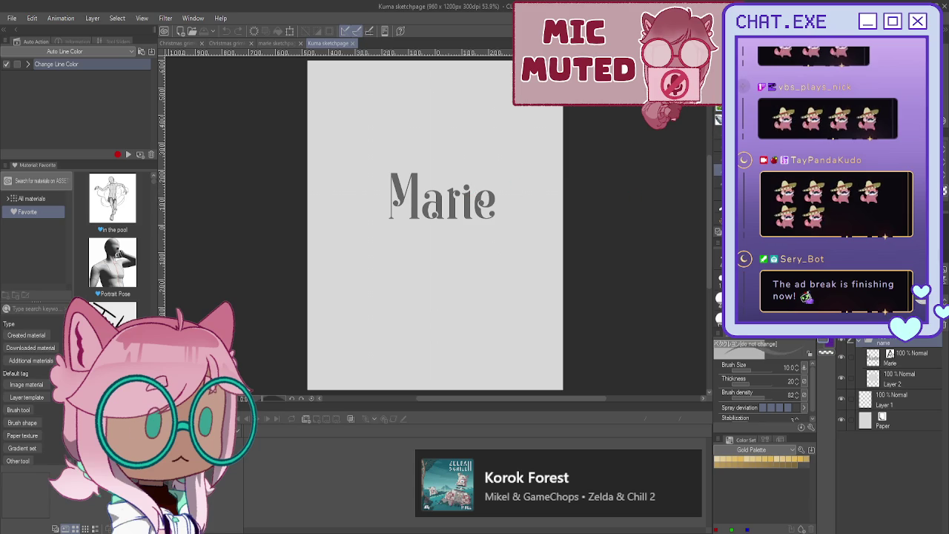
Step: Change the Marie title text to 'kuma' and shift it slightly left
key(t)
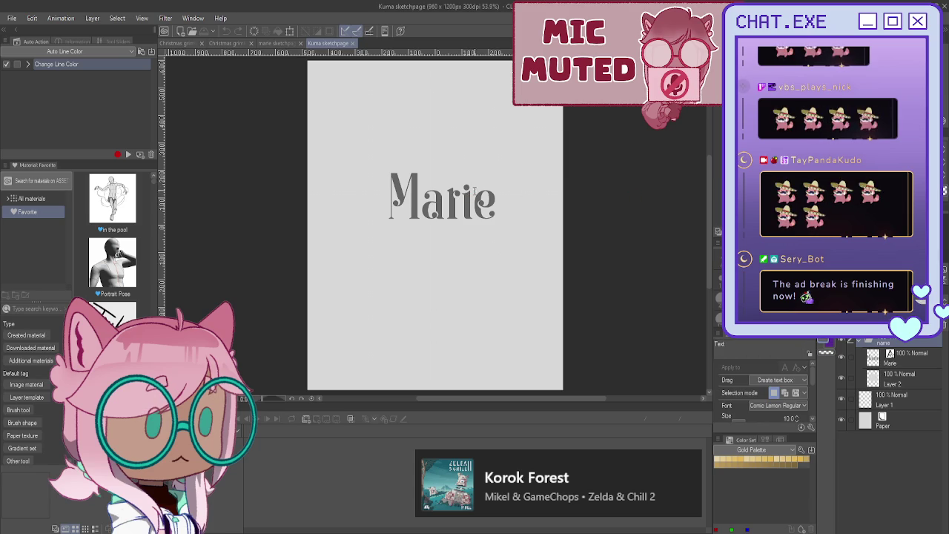
click(471, 189)
double_click(445, 196)
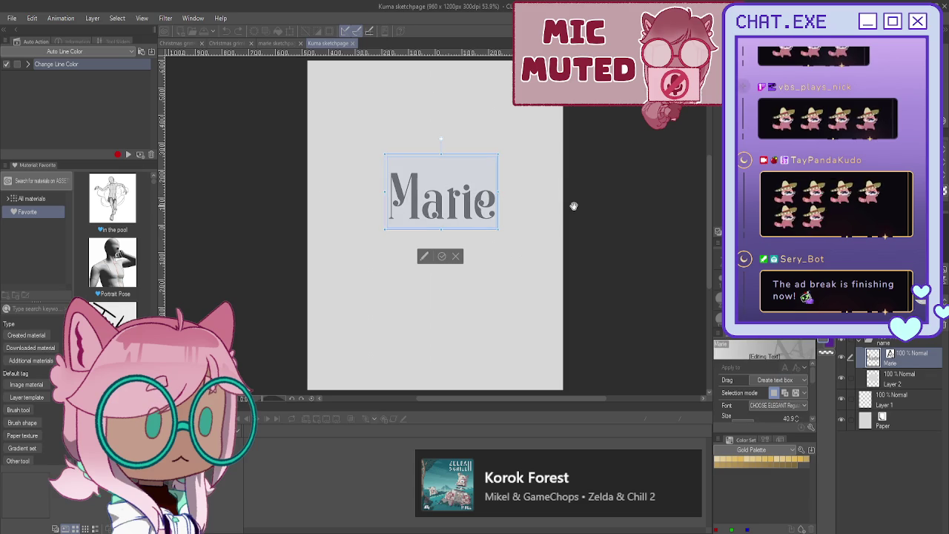
text(kuma)
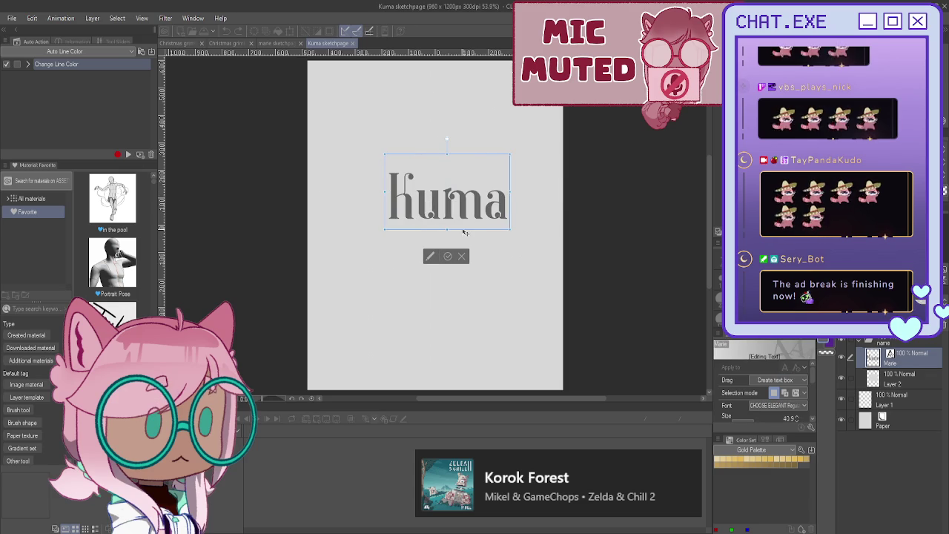
drag(464, 233, 456, 233)
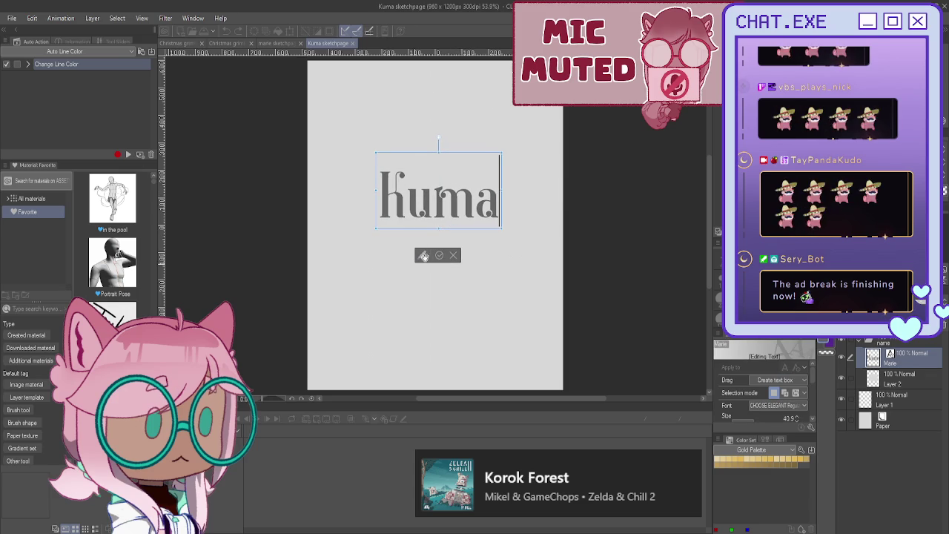
click(440, 256)
Step: Collapse the name folder and select Layer 1 for sketching
click(858, 343)
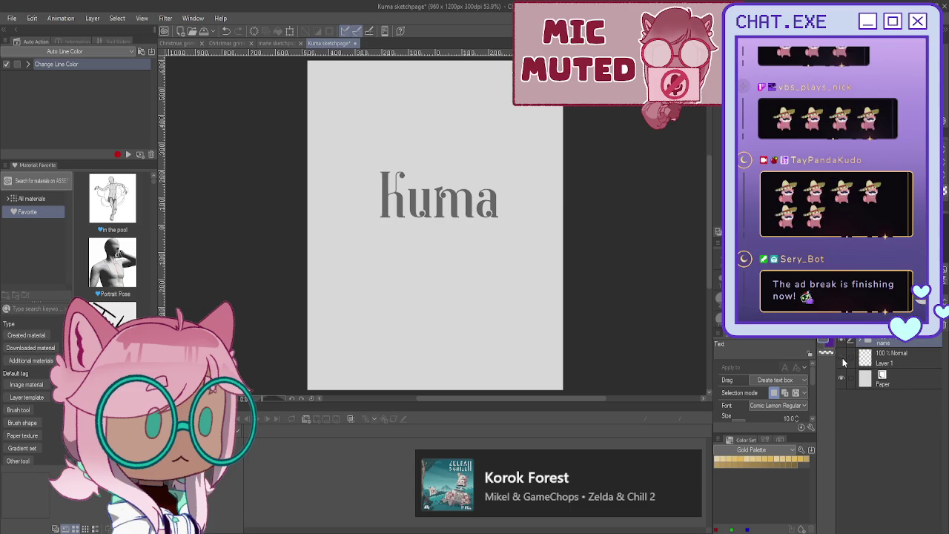
click(888, 358)
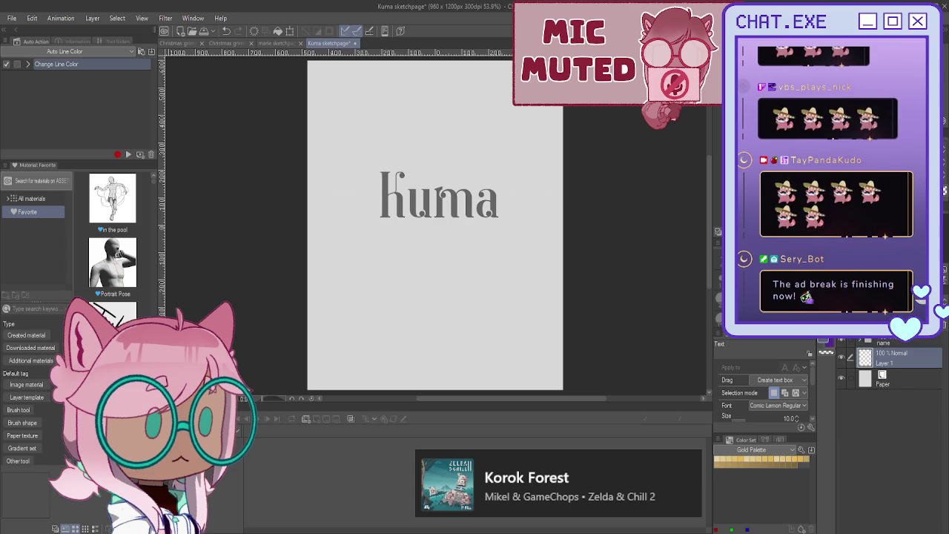
scroll(536, 69, up, 3)
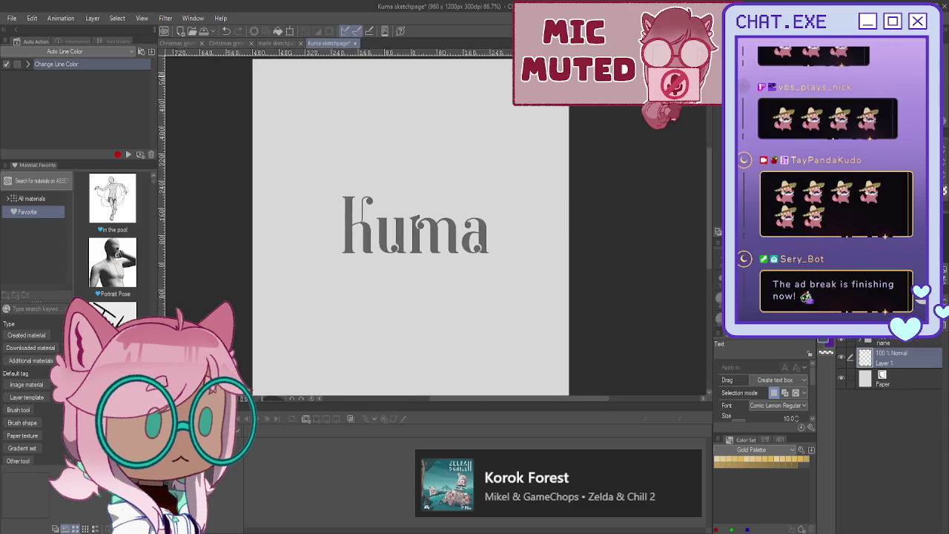
Step: Draw six loose Mechanical pencil strokes forming a circle in the canvas's upper right
key(p)
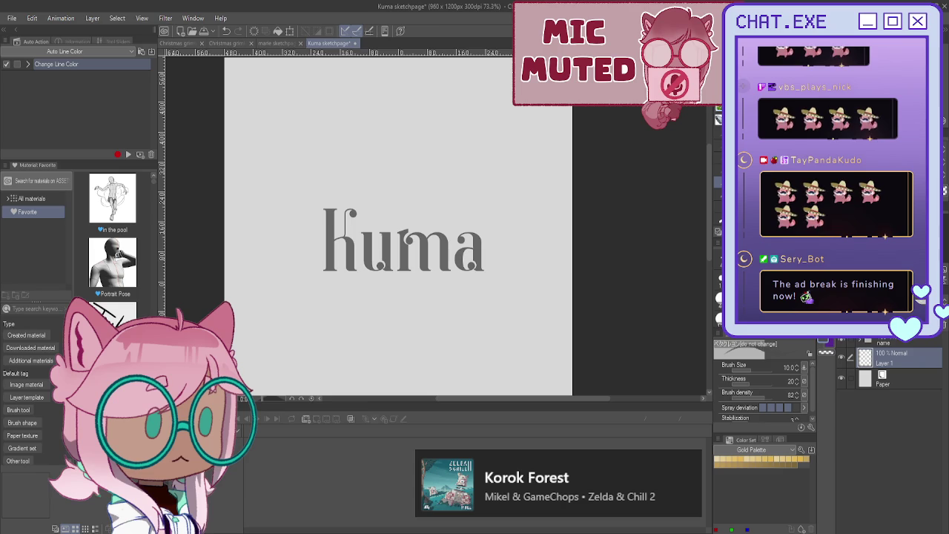
key(p)
drag(531, 106, 505, 163)
drag(482, 102, 477, 149)
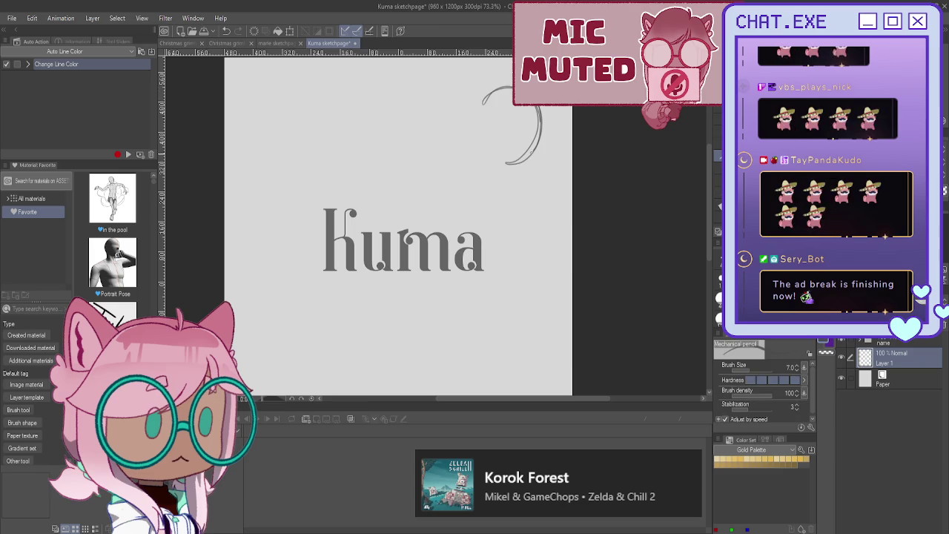
drag(482, 91, 472, 152)
drag(473, 119, 510, 164)
mouse_move(511, 84)
mouse_down()
mouse_move(501, 162)
mouse_move(493, 86)
mouse_move(475, 99)
mouse_move(469, 140)
mouse_move(525, 161)
mouse_up()
drag(538, 110, 525, 159)
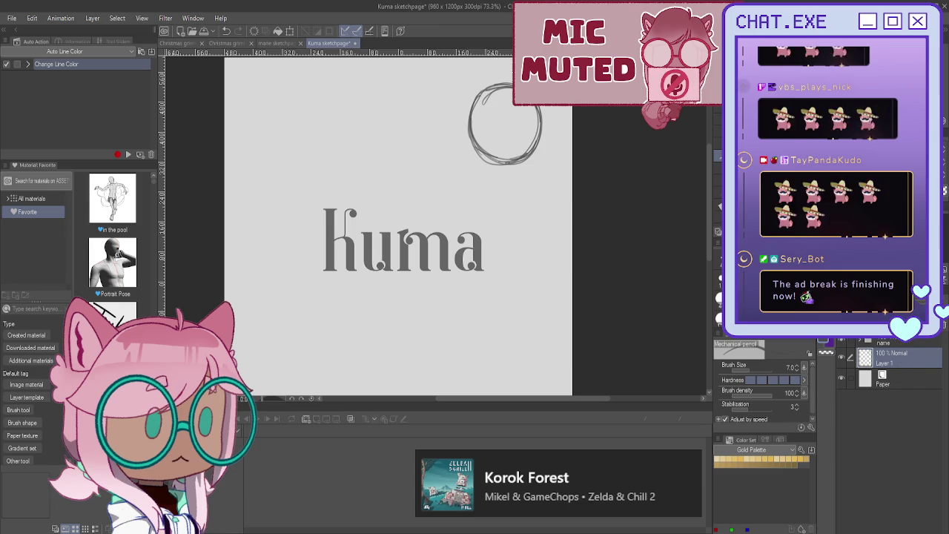
Step: Group Layer 1 and Layer 3 into a 44% opacity folder and add Layer 4 above
click(863, 341)
click(875, 342)
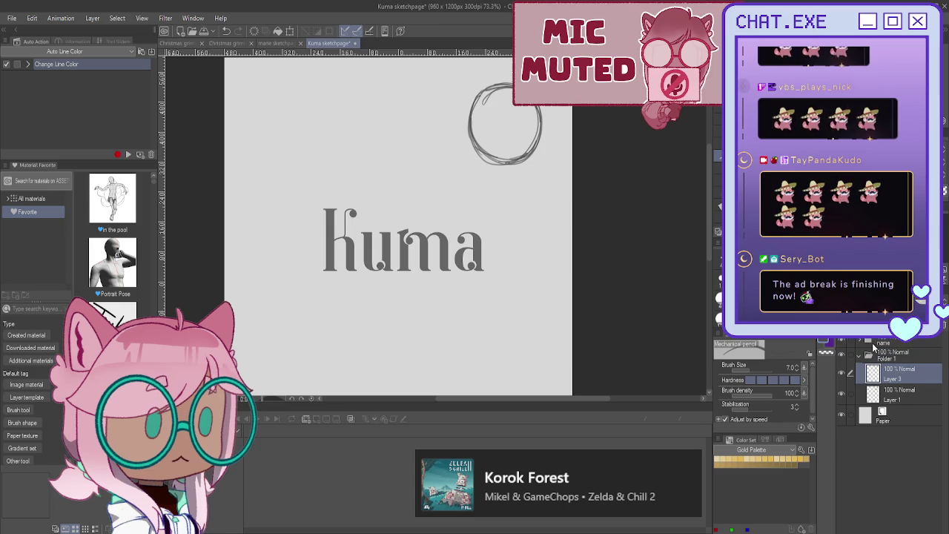
click(889, 343)
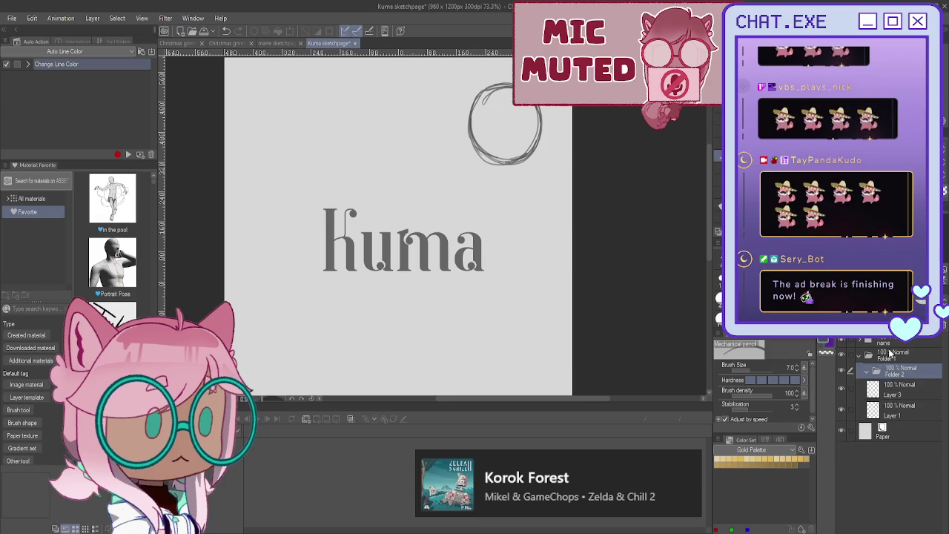
drag(898, 407, 888, 374)
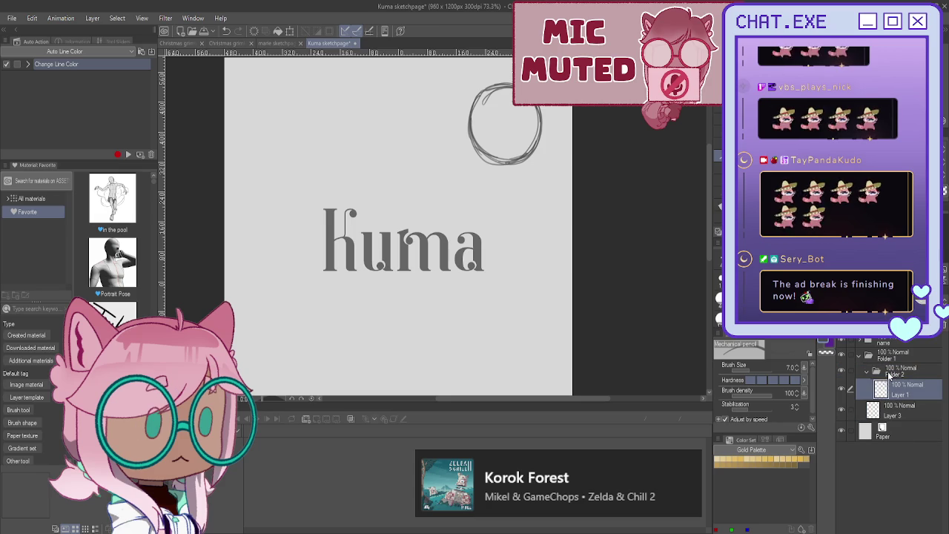
click(889, 370)
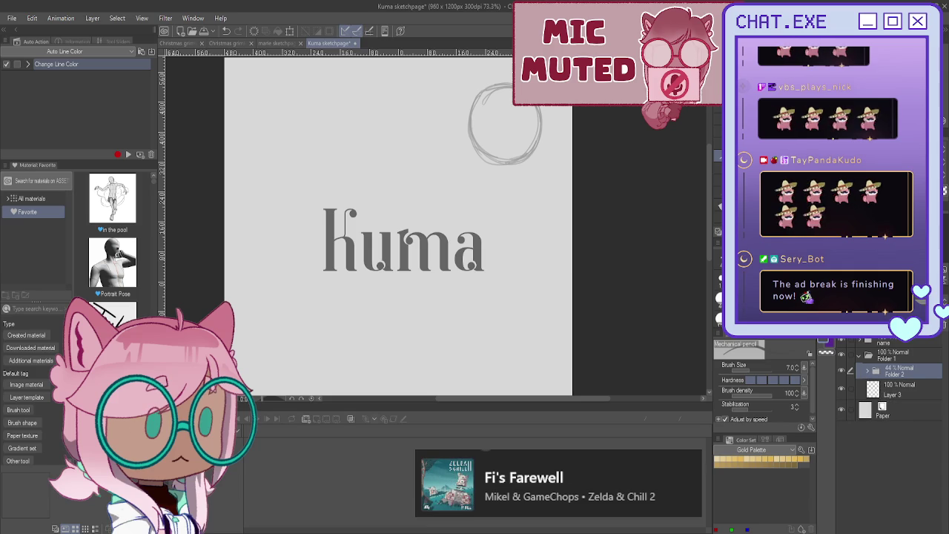
click(873, 341)
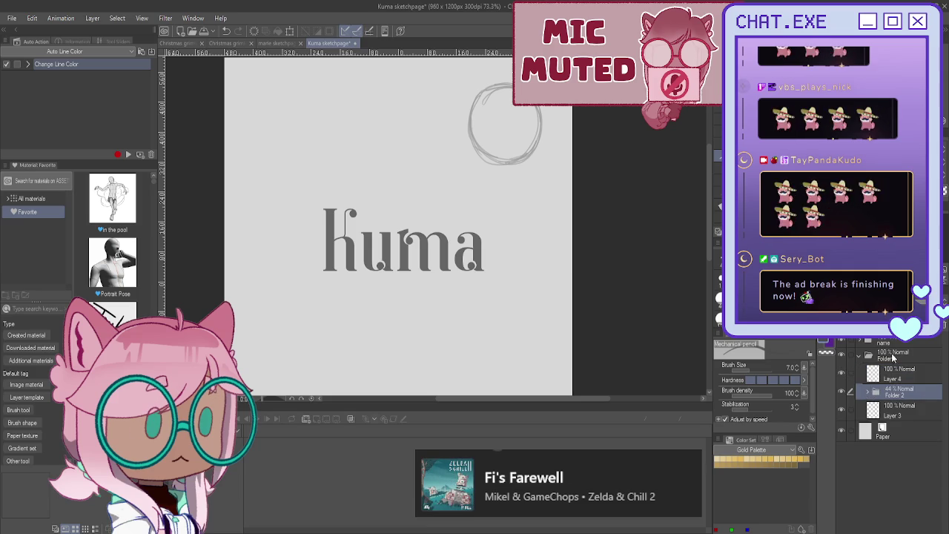
Step: Duplicate Folder 1 and select Layer 1 Copy inside the copied folder
click(892, 355)
key(ctrl+j)
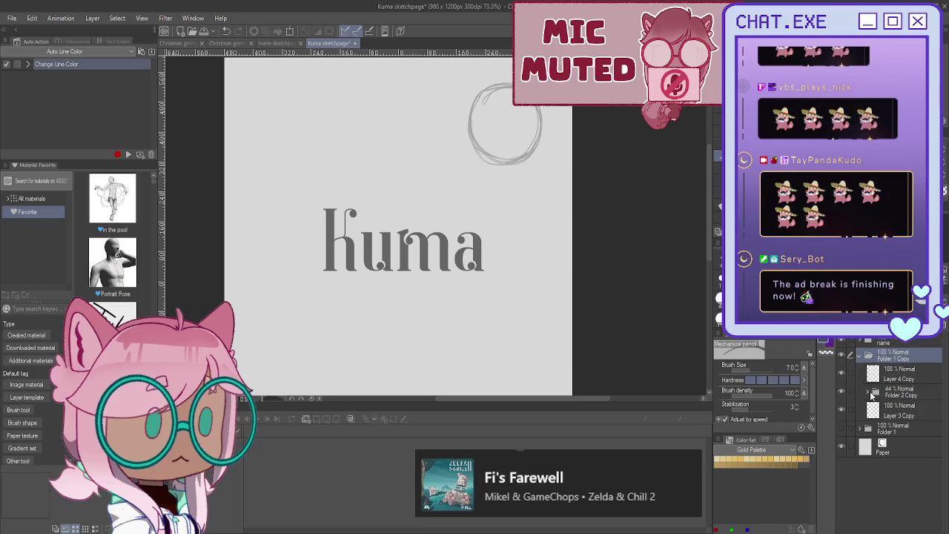
click(873, 395)
click(891, 410)
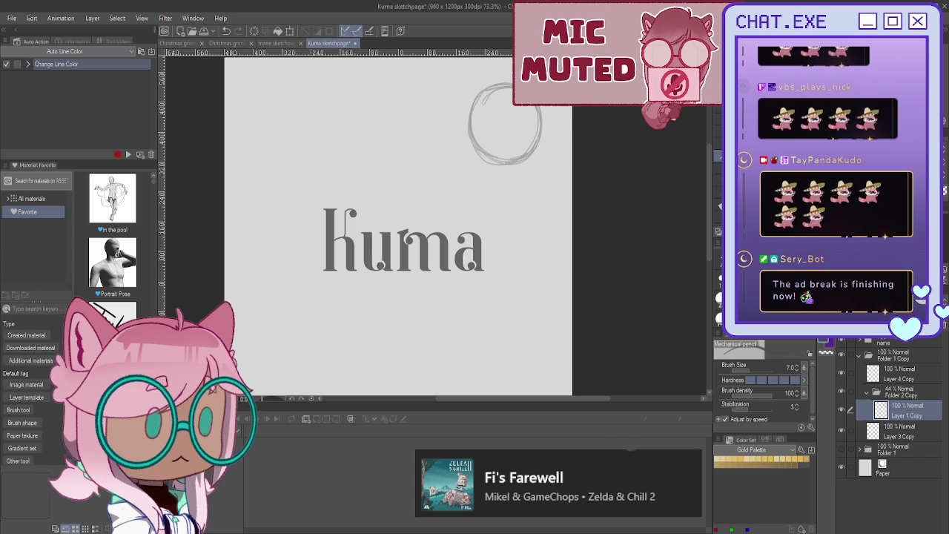
Step: Draw a horizontal guideline across the circle's lower half, extending past its left edge
scroll(558, 215, up, 2)
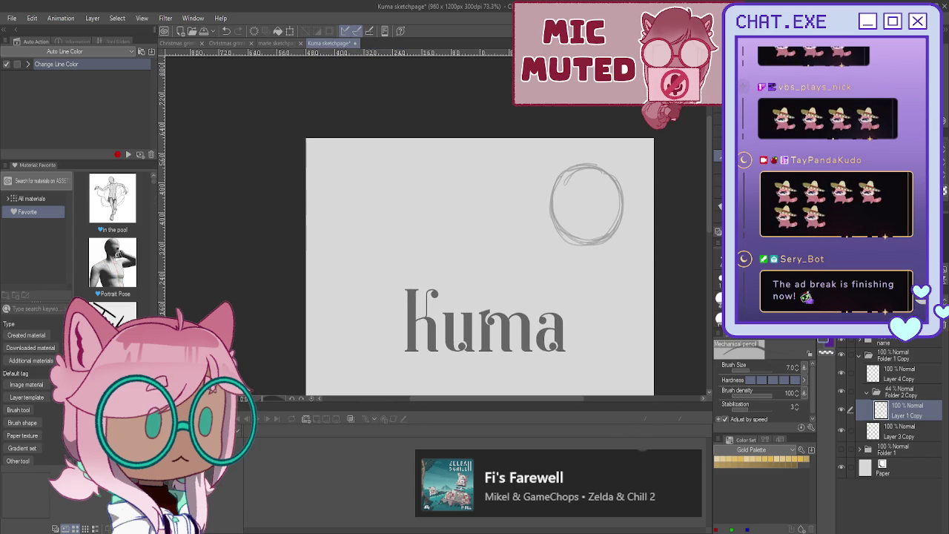
scroll(558, 215, up, 2)
drag(635, 214, 606, 221)
drag(548, 208, 636, 222)
mouse_move(544, 208)
mouse_down()
mouse_move(615, 223)
mouse_move(593, 220)
mouse_up()
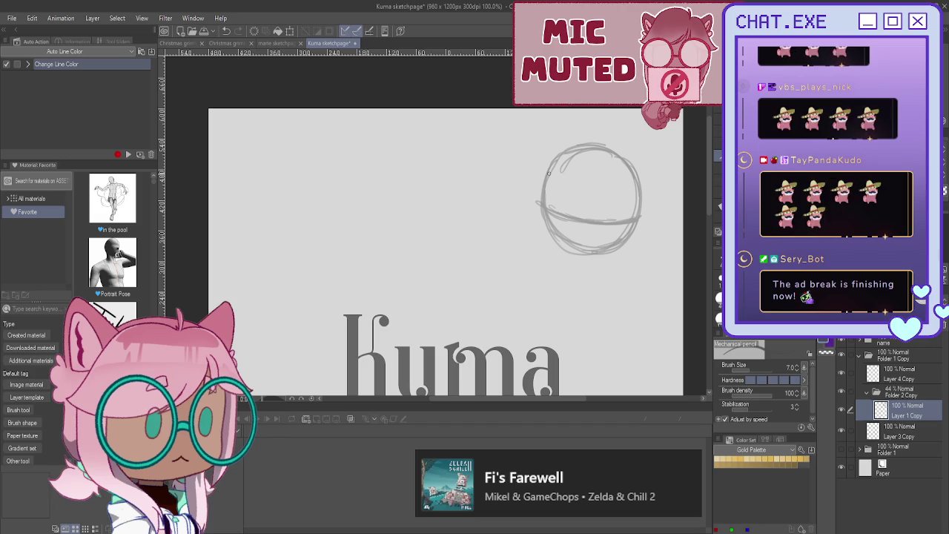
Step: Draw a vertical centre line crossing the horizontal guide through the circle, then add Layer 5
scroll(567, 165, up, 2)
scroll(584, 155, up, 1)
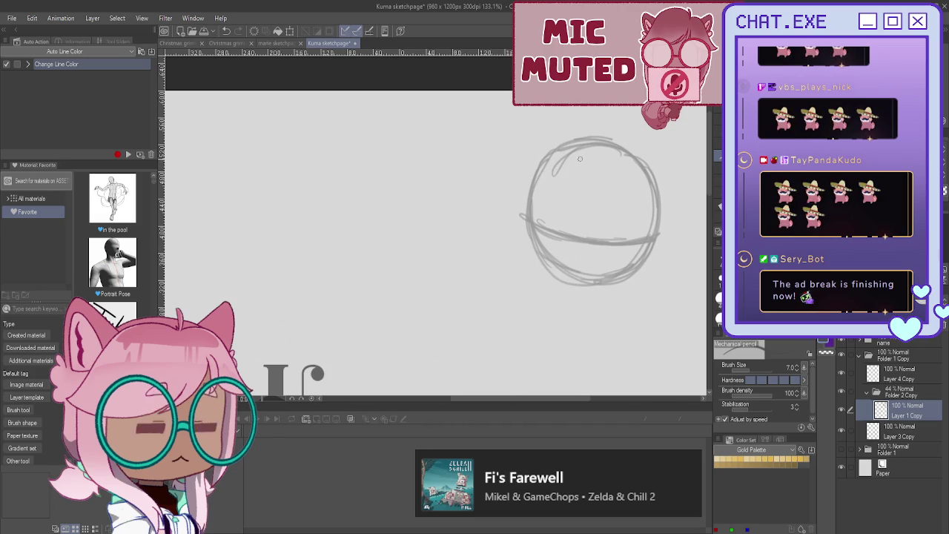
drag(585, 168, 576, 261)
drag(581, 197, 578, 274)
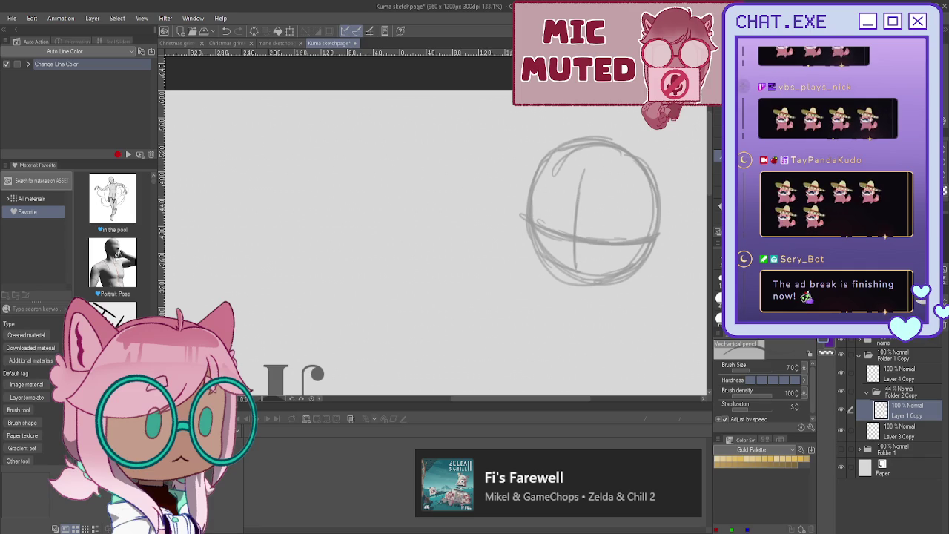
key(ctrl+shift+n)
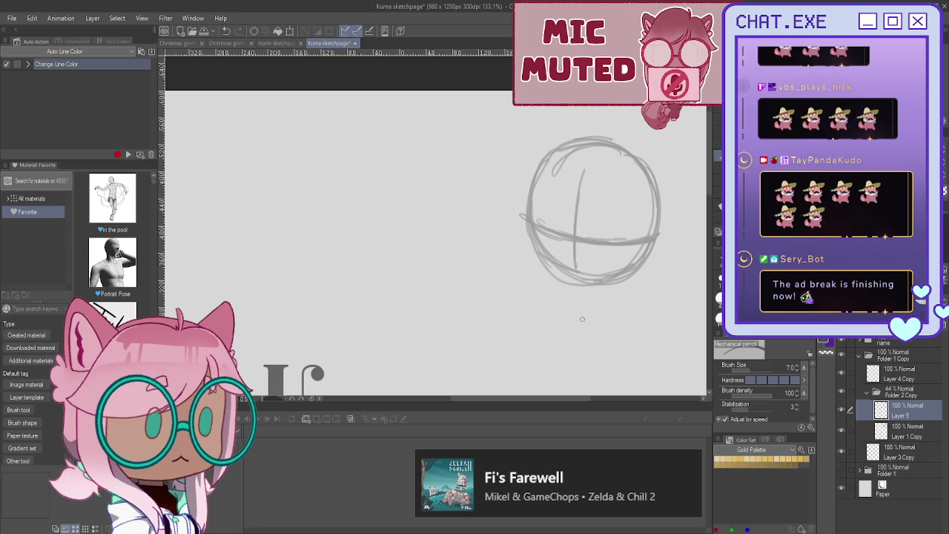
Step: On Layer 5, draw the body's top, right and left edges, undo a faded stroke, and sketch the left ear
mouse_move(566, 288)
mouse_down()
mouse_move(606, 295)
mouse_move(613, 320)
mouse_up()
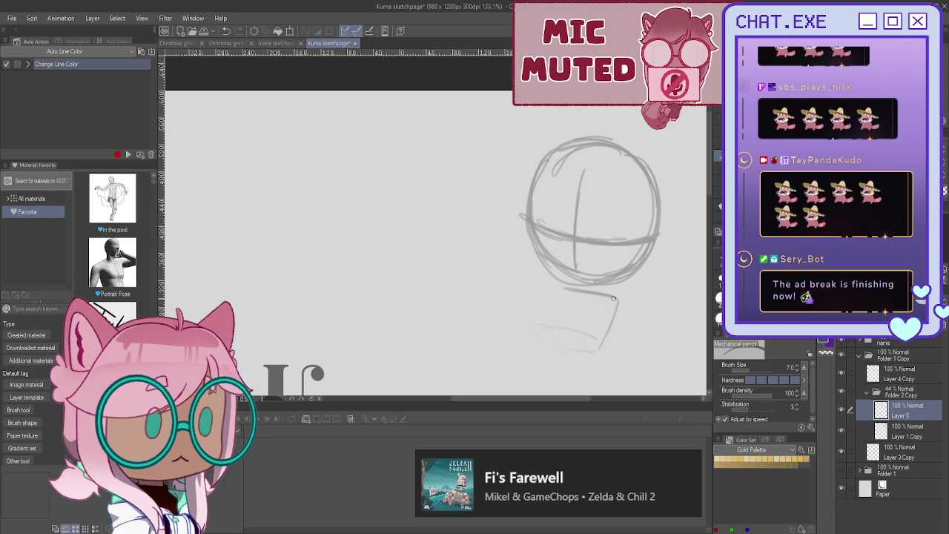
drag(617, 301, 601, 348)
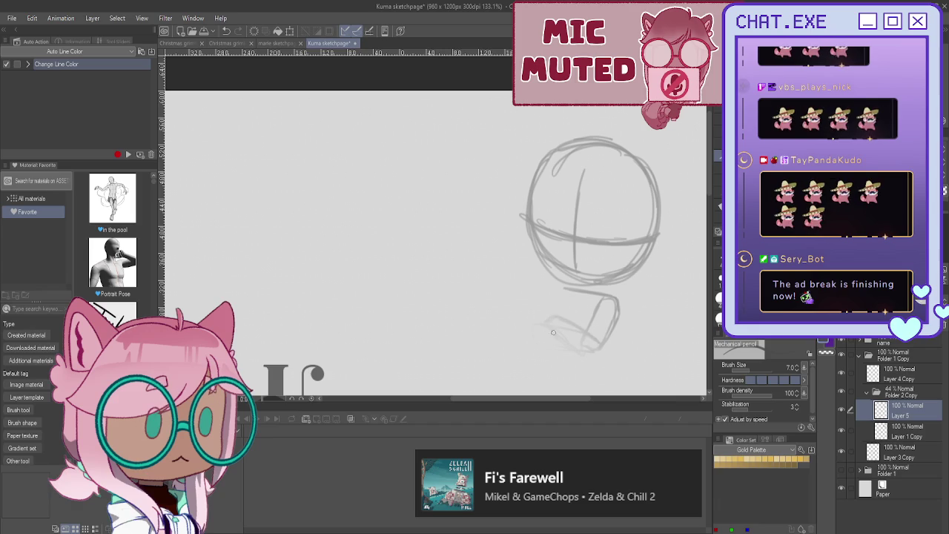
drag(554, 292, 537, 326)
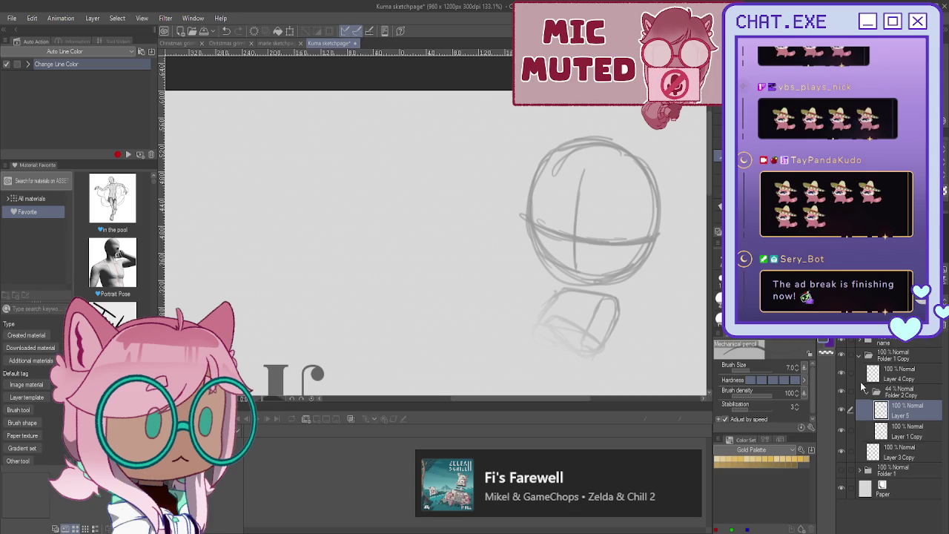
key(ctrl+z)
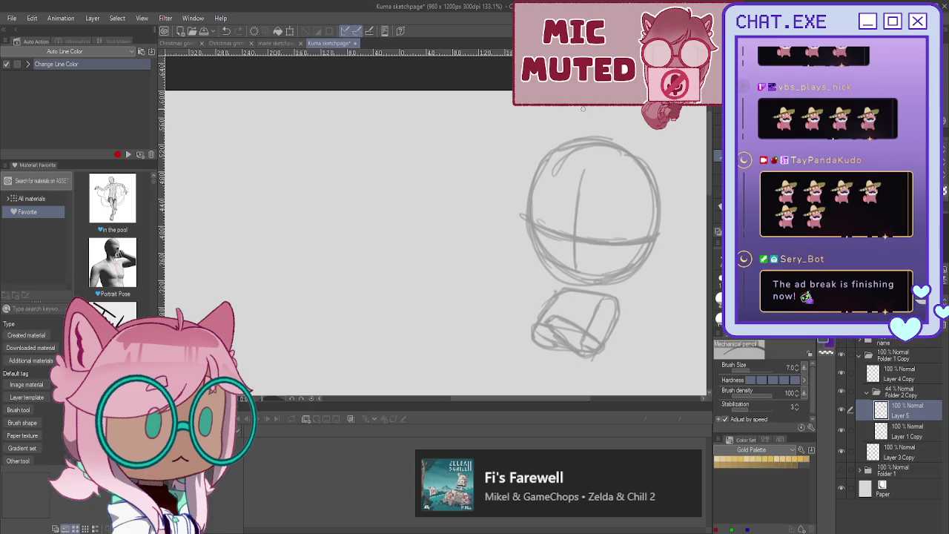
mouse_move(560, 140)
mouse_down()
mouse_move(540, 132)
mouse_move(535, 162)
mouse_up()
mouse_move(626, 147)
mouse_down()
mouse_move(643, 167)
mouse_move(642, 196)
mouse_move(625, 155)
mouse_up()
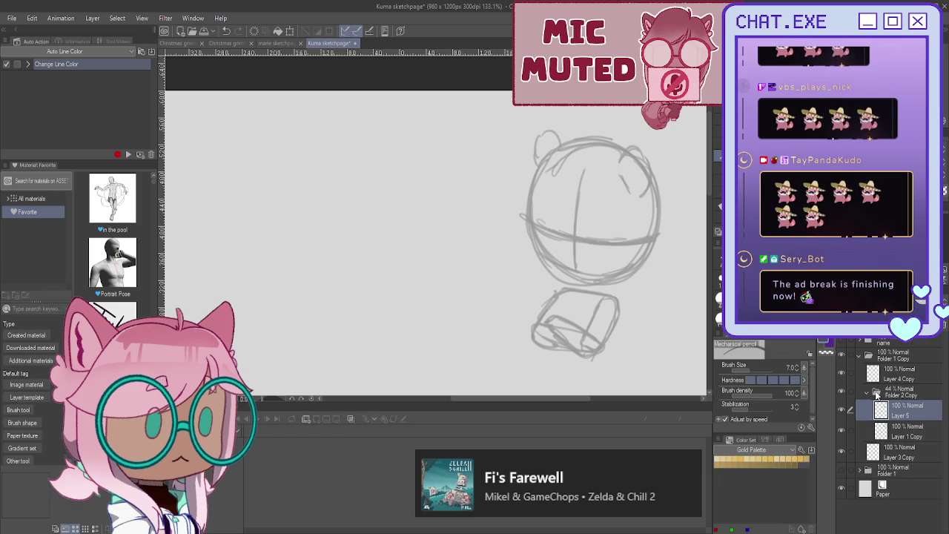
Step: Zoom in and redraw the head's centre line as a curve on Layer 1 Copy
click(895, 380)
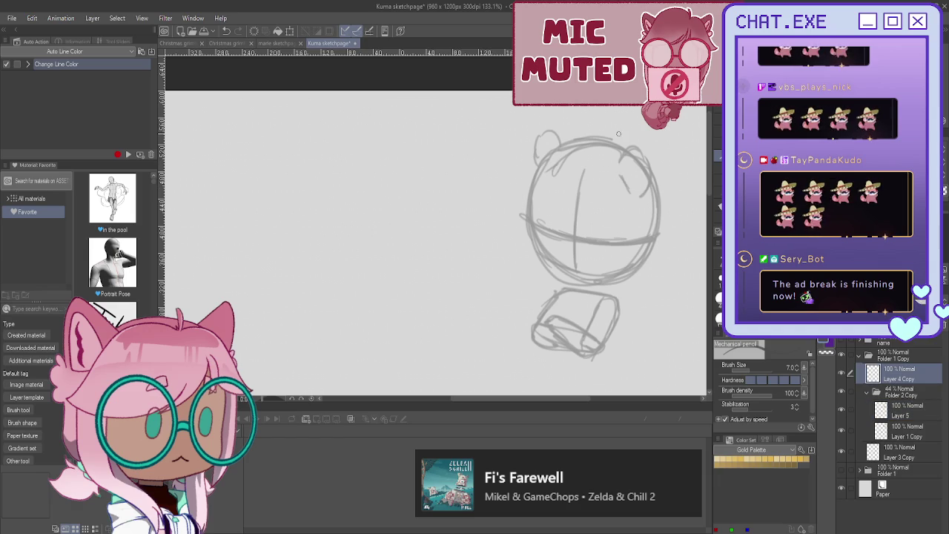
key(ctrl+plus)
click(897, 432)
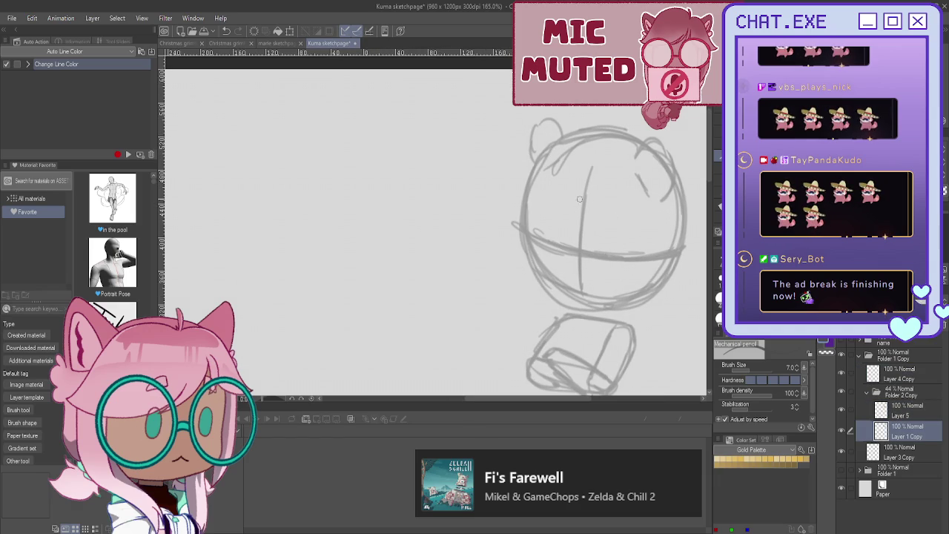
click(894, 408)
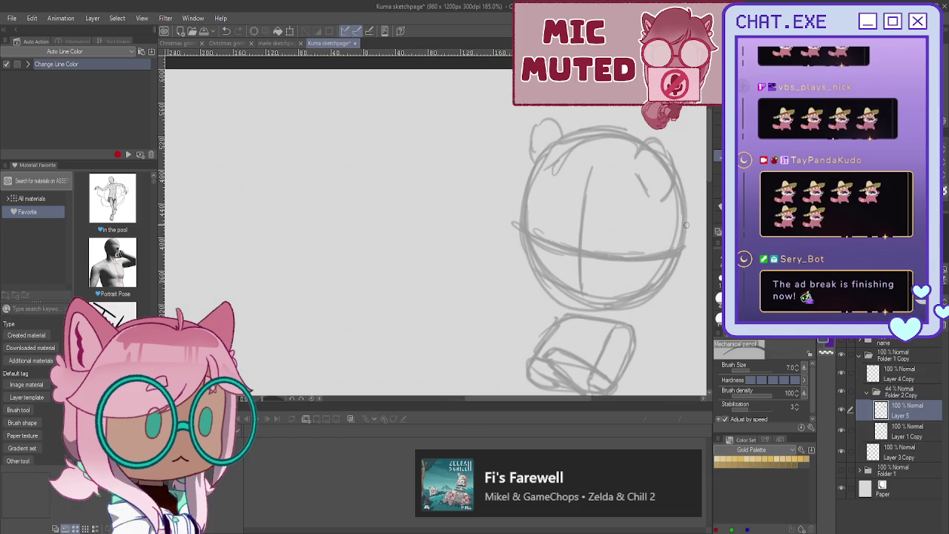
click(893, 430)
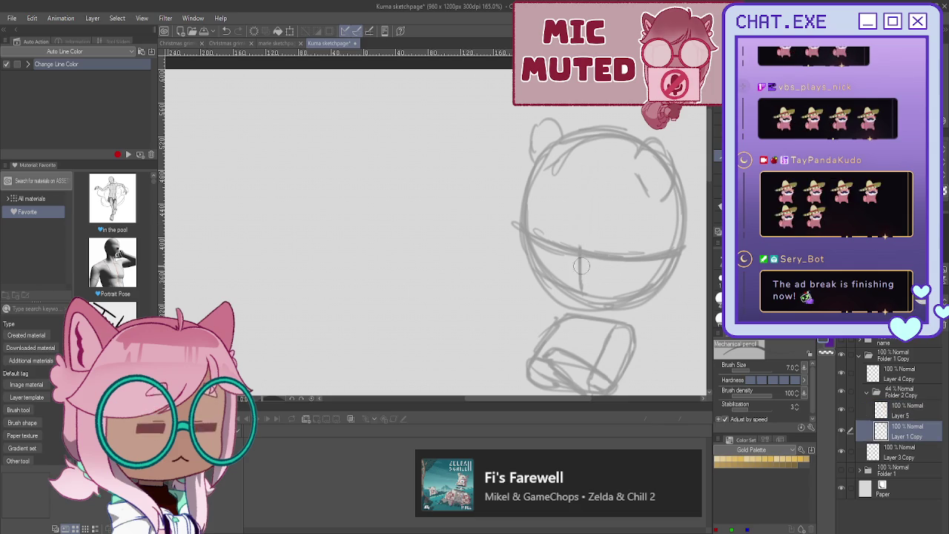
drag(590, 151, 566, 231)
drag(572, 199, 569, 266)
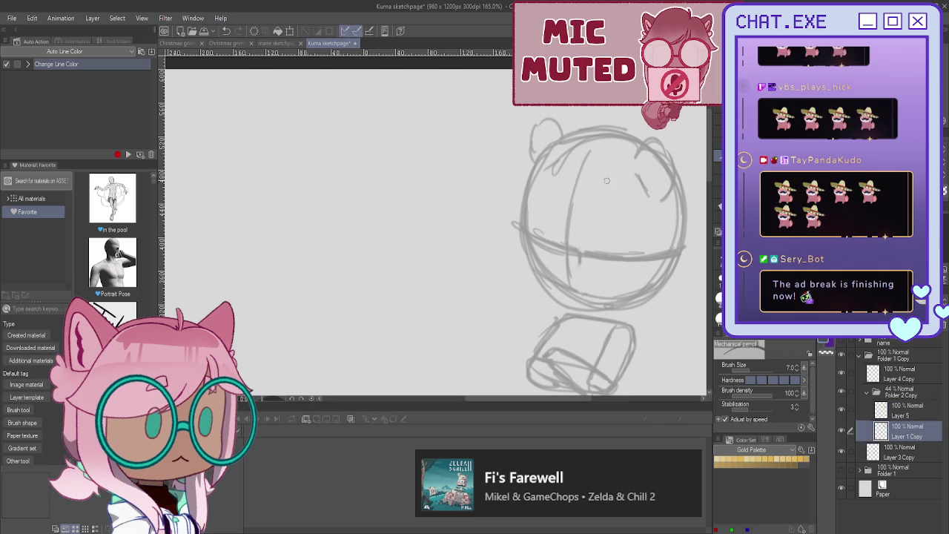
Step: Make Layer 4 Copy the active layer and collapse Folder 2 Copy
click(908, 409)
click(900, 374)
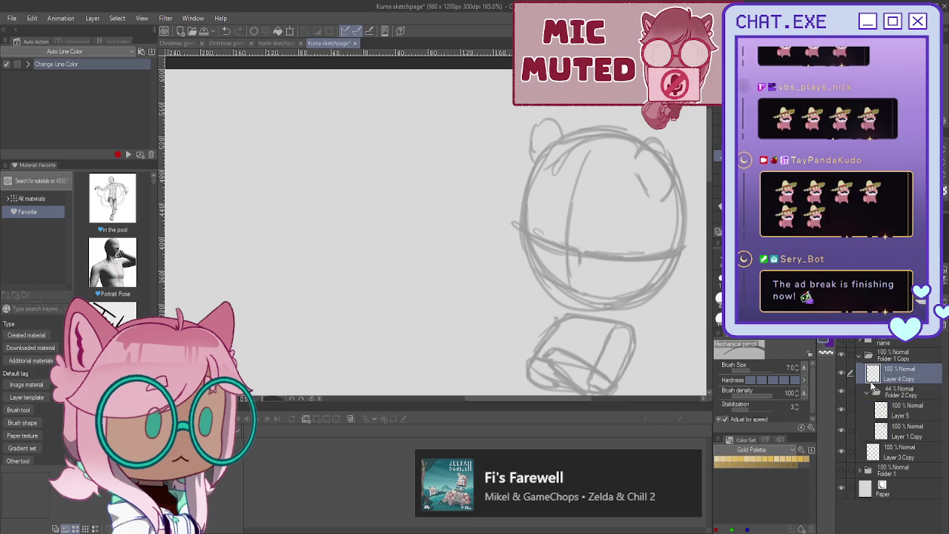
click(868, 391)
scroll(531, 181, up, 1)
scroll(531, 180, up, 1)
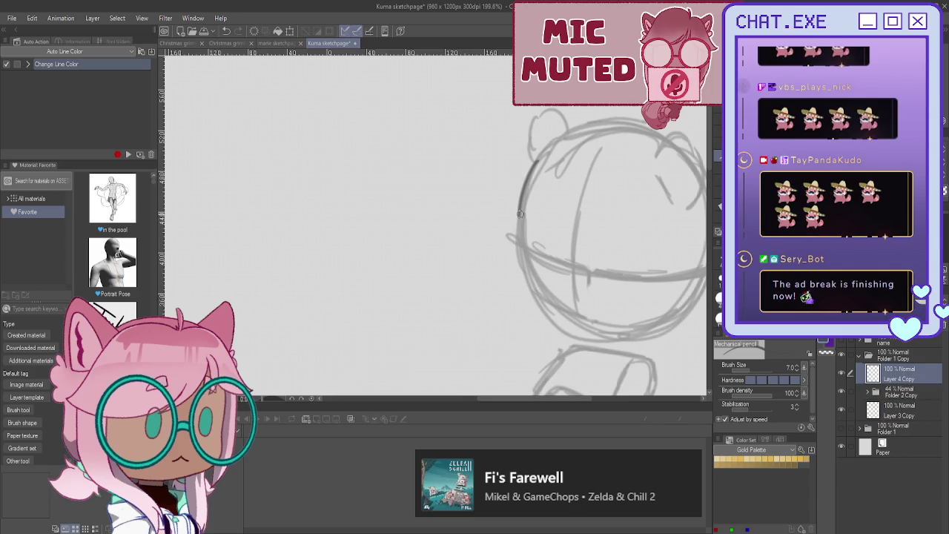
Step: Trace the left face contour and draw an angry left eyebrow and dark left eye
drag(538, 159, 516, 234)
mouse_move(521, 200)
mouse_down()
mouse_move(508, 285)
mouse_move(549, 322)
mouse_move(584, 337)
mouse_up()
mouse_move(568, 252)
mouse_down()
mouse_move(530, 239)
mouse_move(539, 269)
mouse_move(558, 273)
mouse_move(549, 274)
mouse_move(545, 265)
mouse_move(550, 271)
mouse_move(564, 251)
mouse_up()
key(ctrl+z)
key(ctrl+z)
key(ctrl+z)
key(ctrl+z)
drag(537, 216, 565, 236)
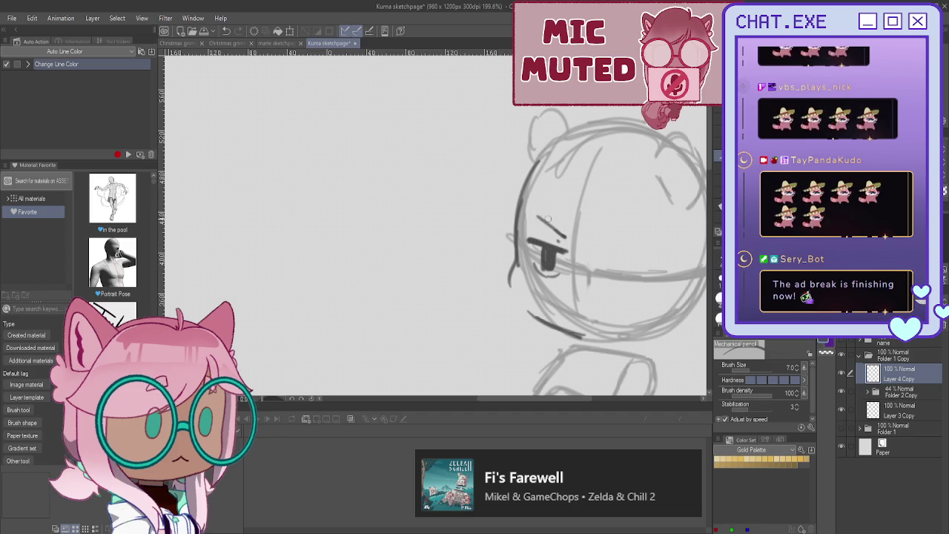
drag(538, 218, 571, 239)
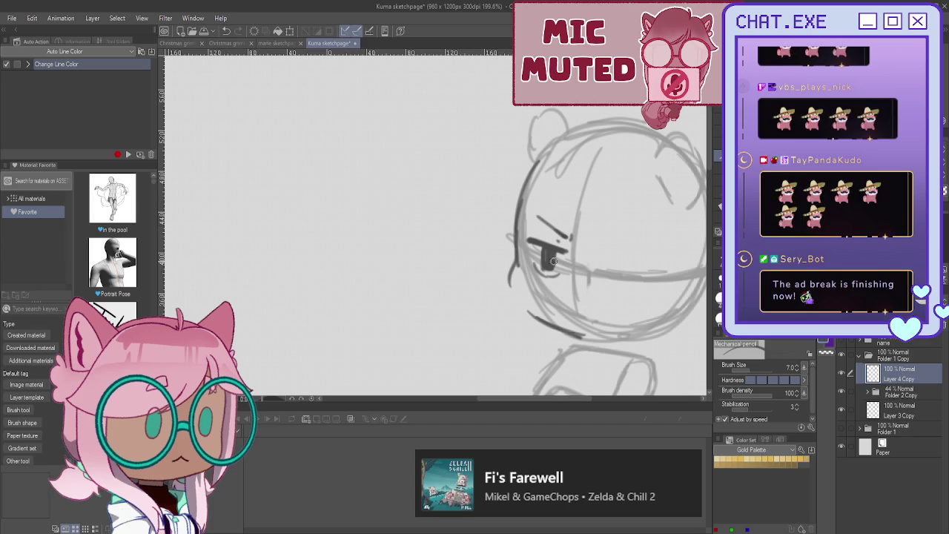
drag(550, 273, 546, 264)
mouse_move(591, 304)
mouse_down()
mouse_move(585, 315)
mouse_move(571, 307)
mouse_up()
Step: Add the flat-lidded right eye, slanted right brow, pouting mouth and chin curve
mouse_move(634, 261)
mouse_down()
mouse_move(655, 263)
mouse_move(605, 259)
mouse_up()
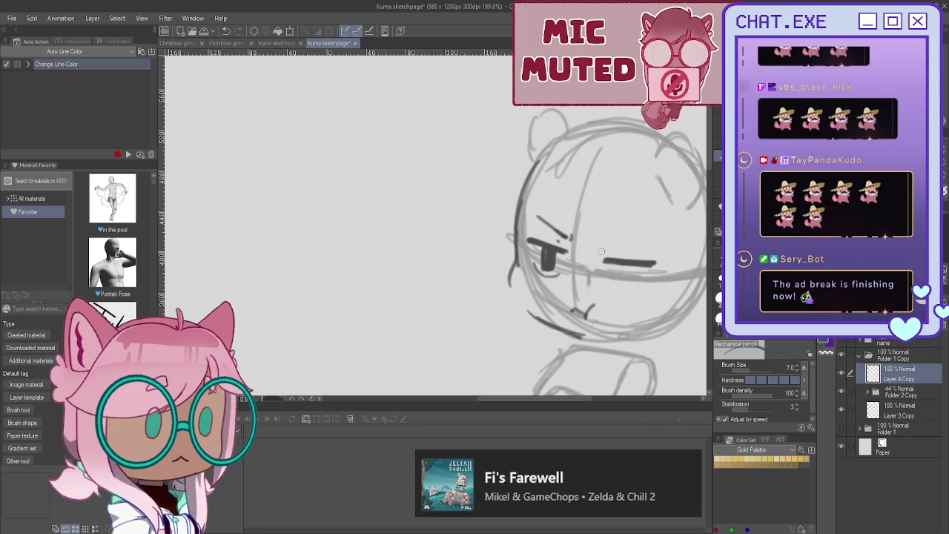
drag(644, 294, 624, 298)
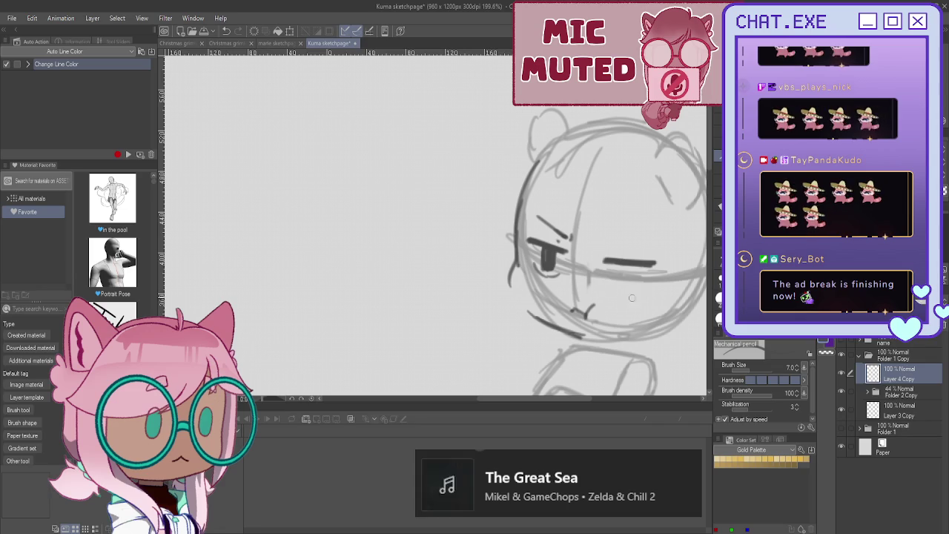
drag(649, 231, 608, 242)
mouse_move(625, 277)
mouse_down()
mouse_move(626, 291)
mouse_move(628, 275)
mouse_move(613, 276)
mouse_move(629, 266)
mouse_move(614, 288)
mouse_move(610, 265)
mouse_move(620, 273)
mouse_up()
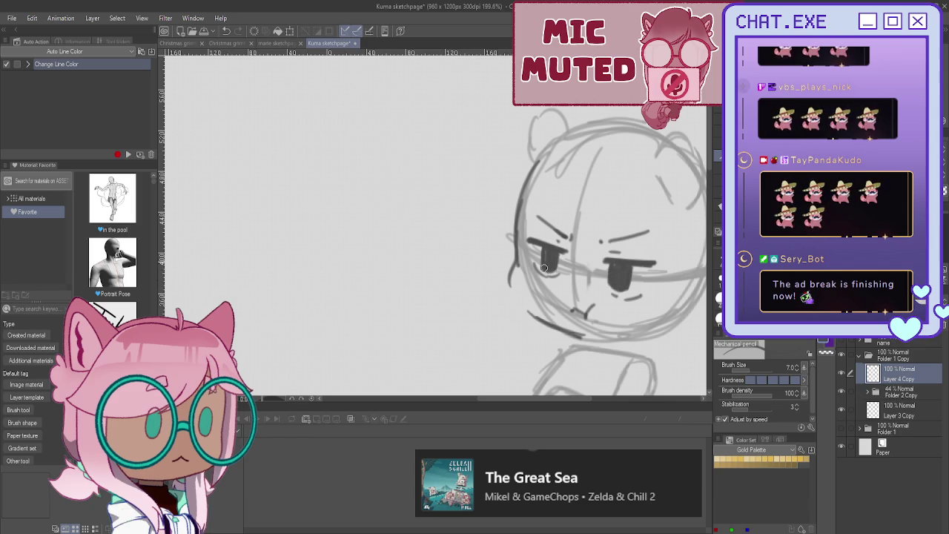
drag(546, 267, 547, 258)
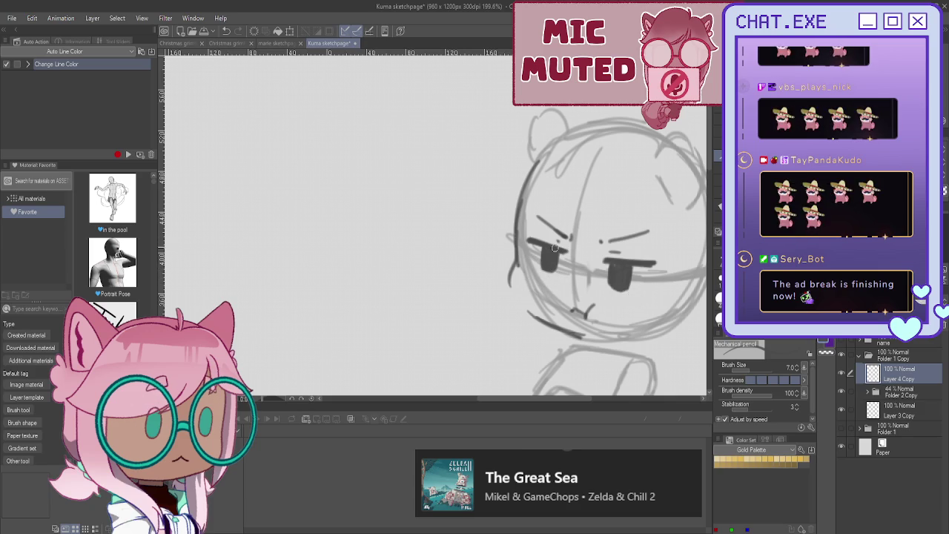
scroll(508, 197, down, 1)
mouse_move(509, 256)
mouse_down()
mouse_move(543, 306)
mouse_move(528, 303)
mouse_up()
mouse_move(658, 295)
mouse_down()
mouse_move(630, 320)
mouse_move(569, 325)
mouse_up()
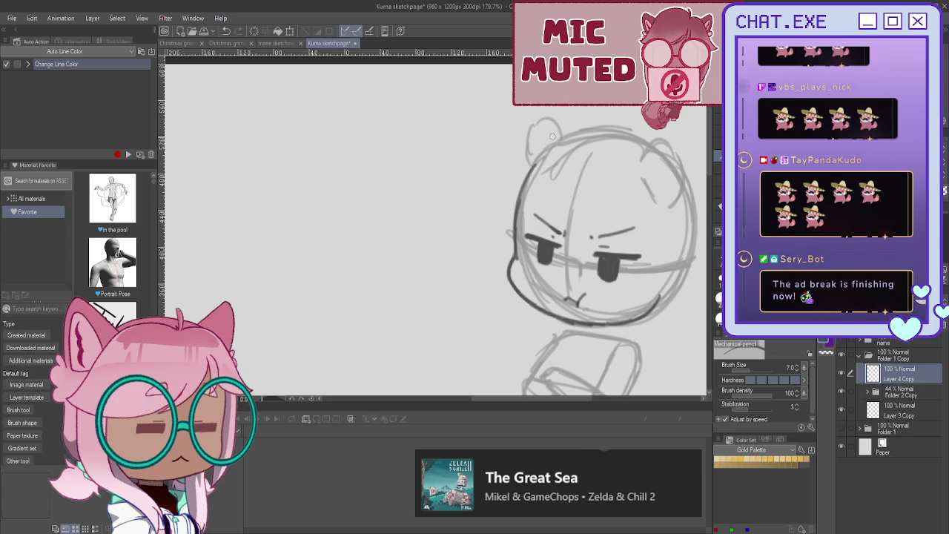
Step: Draw round bear ears on both sides of the head, then pan down to the body
mouse_move(555, 131)
mouse_down()
mouse_move(522, 153)
mouse_move(525, 173)
mouse_up()
drag(548, 141, 537, 152)
mouse_move(639, 160)
mouse_down()
mouse_move(683, 186)
mouse_move(659, 195)
mouse_up()
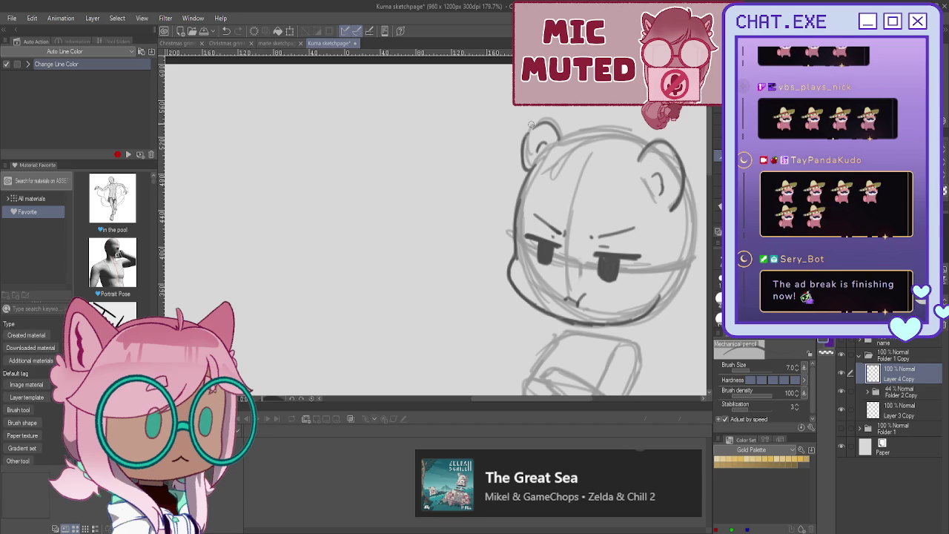
drag(584, 316, 503, 249)
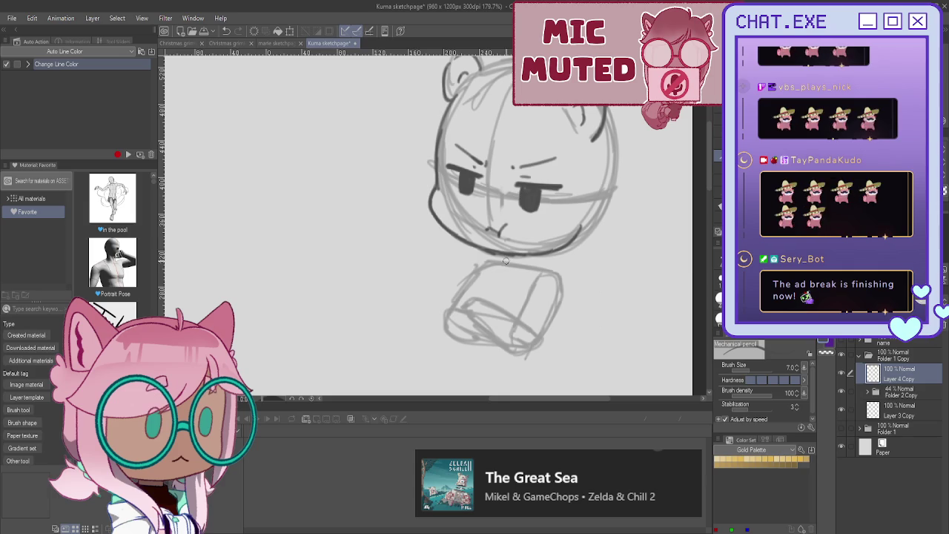
Step: Sketch crossed arms under the chin, redrawing them after an undo
mouse_move(532, 255)
mouse_down()
mouse_move(513, 265)
mouse_move(535, 269)
mouse_move(511, 271)
mouse_up()
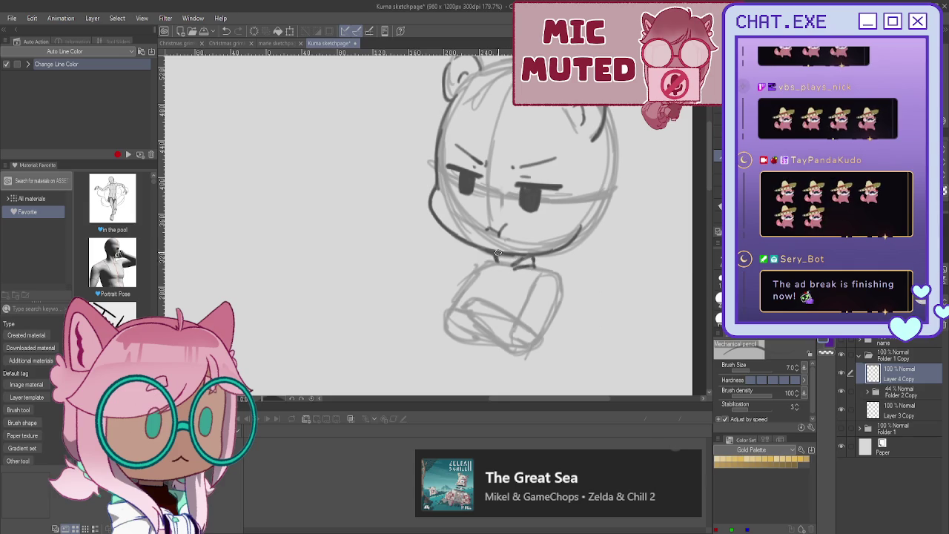
mouse_move(533, 265)
mouse_down()
mouse_move(550, 285)
mouse_move(516, 311)
mouse_up()
key(ctrl+z)
key(ctrl+z)
key(ctrl+z)
mouse_move(549, 271)
mouse_down()
mouse_move(525, 306)
mouse_move(480, 266)
mouse_move(466, 289)
mouse_move(497, 296)
mouse_move(486, 281)
mouse_move(474, 279)
mouse_move(497, 286)
mouse_move(475, 293)
mouse_up()
mouse_move(541, 293)
mouse_down()
mouse_move(539, 312)
mouse_move(491, 317)
mouse_move(501, 317)
mouse_up()
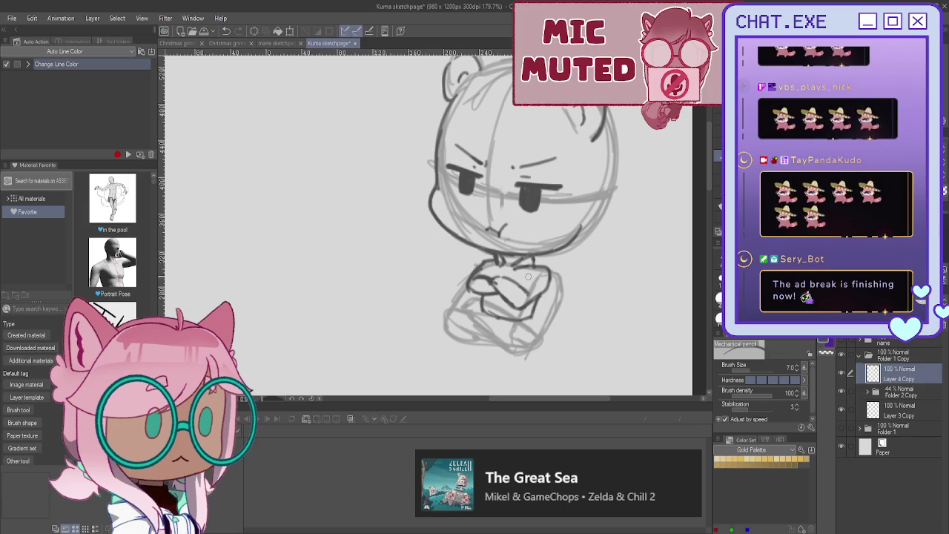
drag(535, 275, 551, 291)
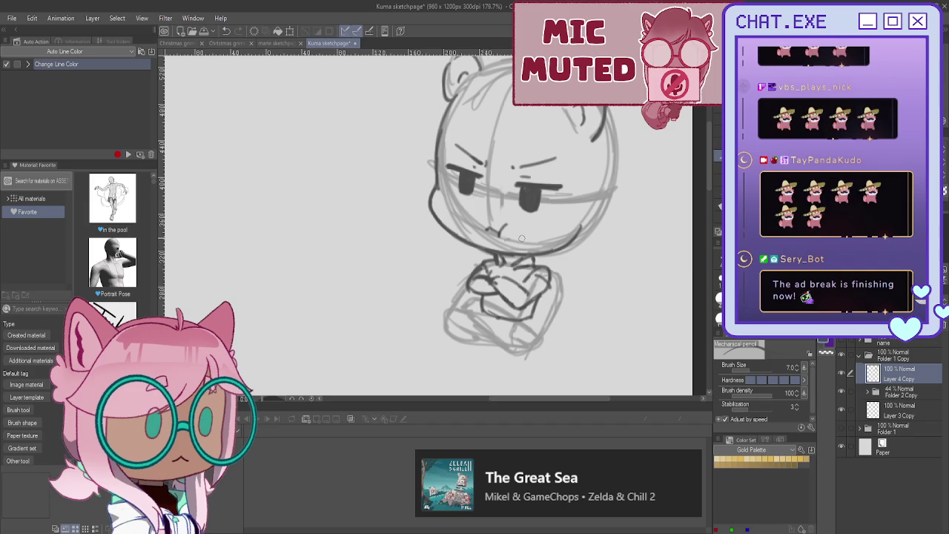
drag(510, 264, 523, 283)
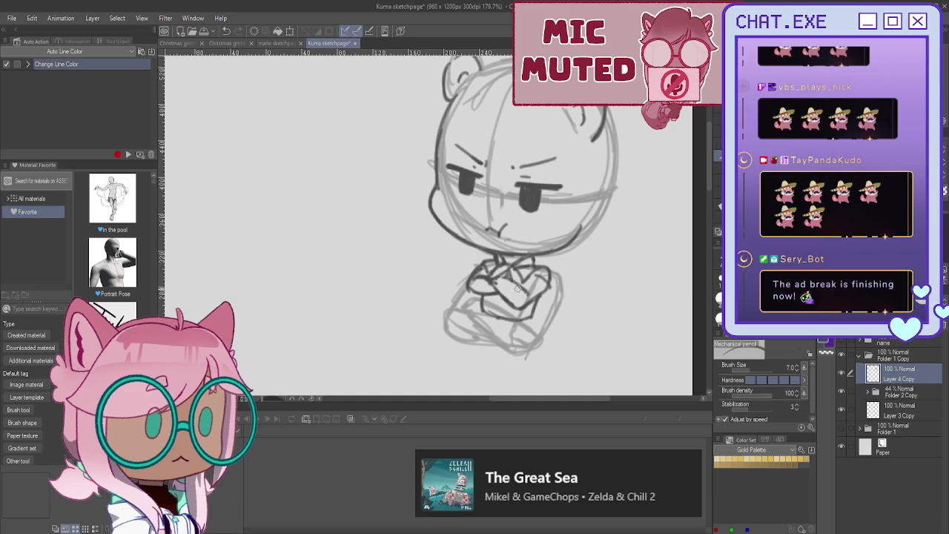
mouse_move(528, 297)
mouse_down()
mouse_move(532, 278)
mouse_move(523, 305)
mouse_move(496, 294)
mouse_up()
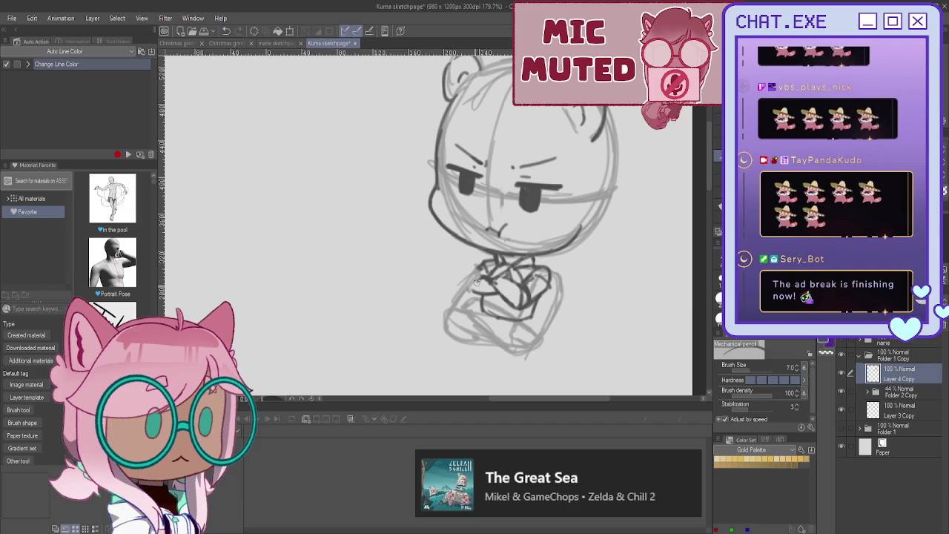
mouse_move(475, 274)
mouse_down()
mouse_move(465, 282)
mouse_move(474, 292)
mouse_up()
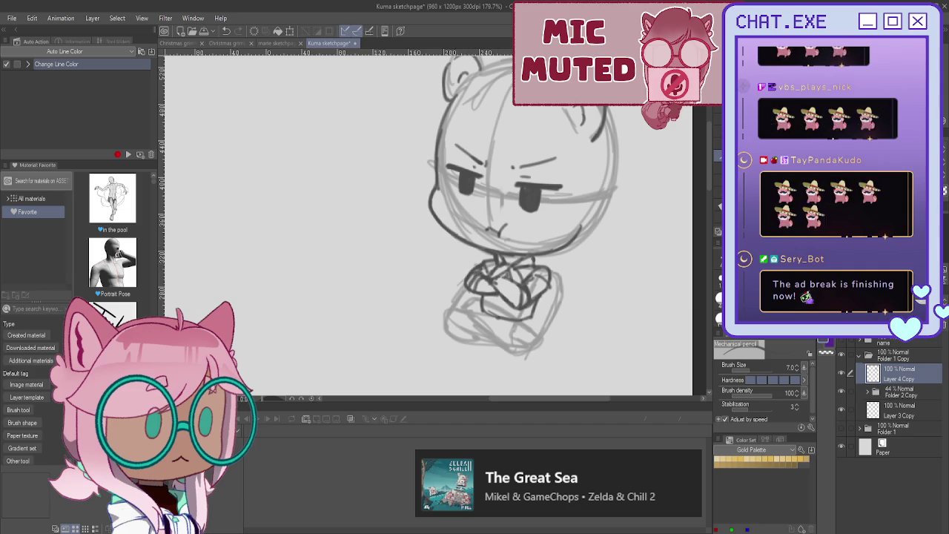
key(ctrl+shift+n)
Step: Sketch the hairline, forehead bangs, top hair and left-side strands on Layer 6
scroll(511, 237, up, 2)
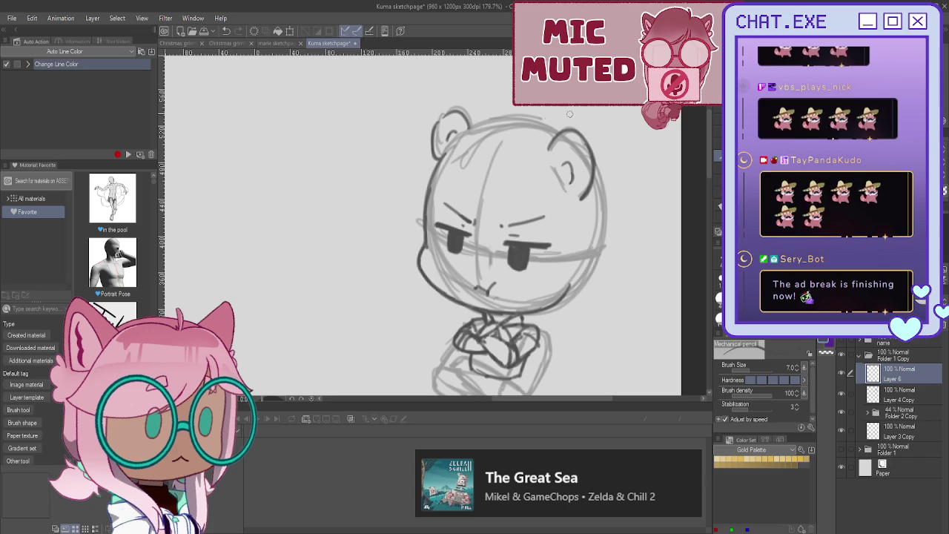
mouse_move(516, 123)
mouse_down()
mouse_move(461, 169)
mouse_move(478, 226)
mouse_up()
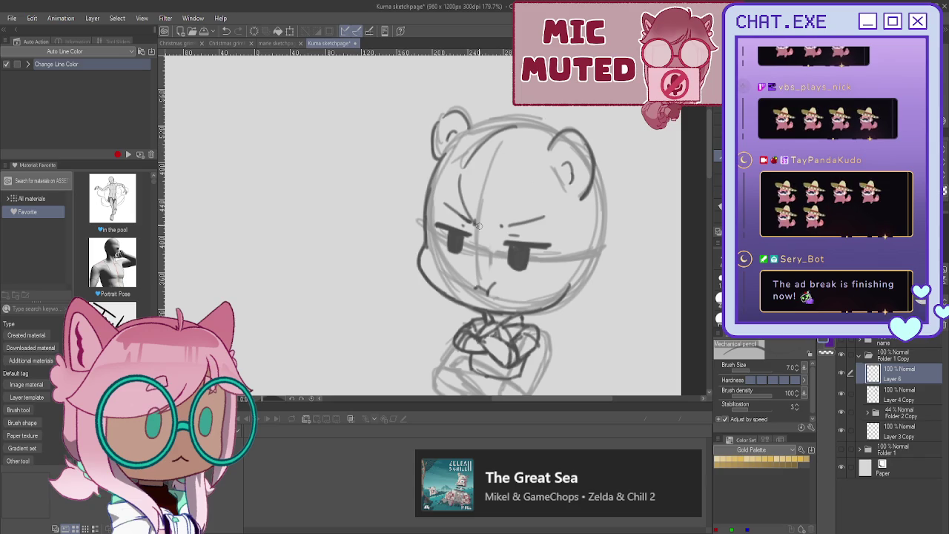
drag(495, 170, 486, 242)
drag(467, 211, 495, 235)
drag(478, 157, 487, 199)
drag(485, 188, 502, 230)
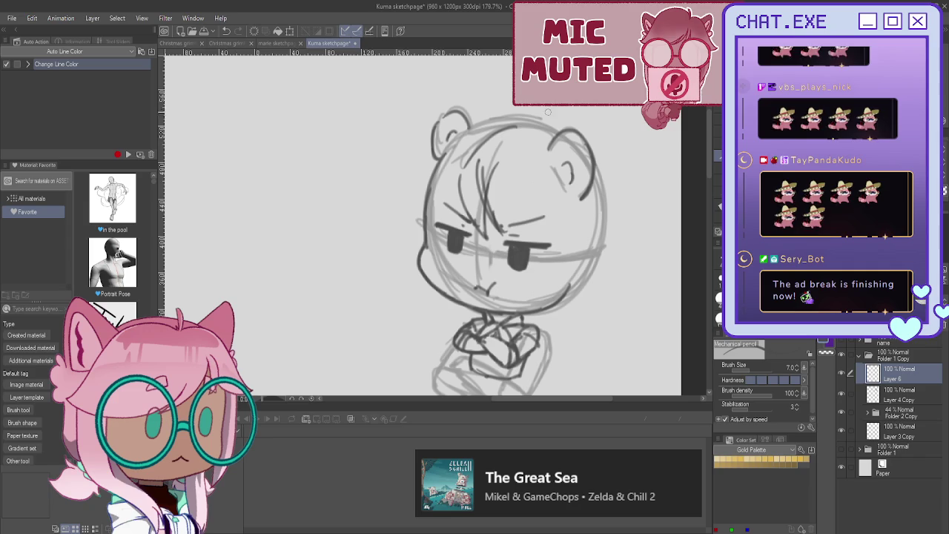
mouse_move(533, 106)
mouse_down()
mouse_move(561, 128)
mouse_move(475, 113)
mouse_up()
mouse_move(435, 150)
mouse_down()
mouse_move(399, 164)
mouse_move(407, 226)
mouse_up()
mouse_move(436, 196)
mouse_down()
mouse_move(439, 243)
mouse_move(406, 222)
mouse_up()
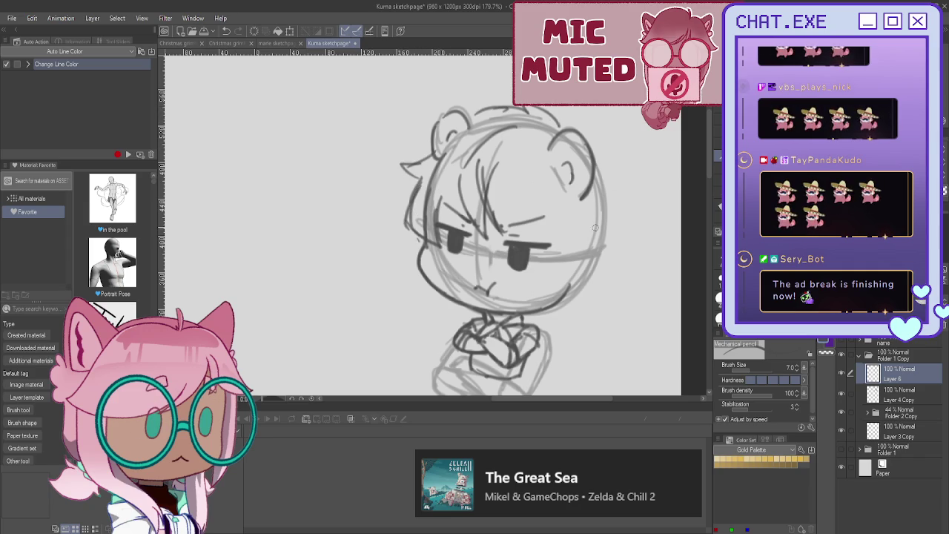
Step: Add hair strands down the right cheek and jaw, redrawing one after an undo
drag(567, 206, 547, 279)
mouse_move(592, 209)
mouse_down()
mouse_move(592, 272)
mouse_move(576, 293)
mouse_up()
mouse_move(565, 254)
mouse_down()
mouse_move(535, 293)
mouse_move(565, 296)
mouse_up()
mouse_move(409, 232)
mouse_down()
mouse_move(417, 271)
mouse_move(410, 238)
mouse_up()
drag(560, 206, 543, 286)
key(ctrl+z)
key(ctrl+z)
key(ctrl+z)
mouse_move(555, 213)
mouse_down()
mouse_move(540, 291)
mouse_move(548, 276)
mouse_up()
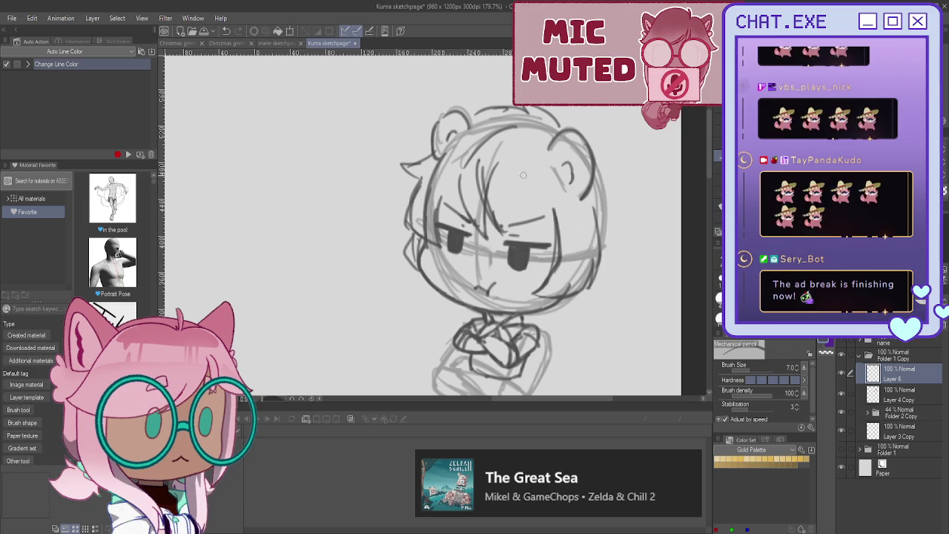
Step: Add crown strands and rework the outer right hair contour down to the jaw
mouse_move(509, 142)
mouse_down()
mouse_move(505, 164)
mouse_move(540, 219)
mouse_up()
mouse_move(524, 162)
mouse_down()
mouse_move(543, 220)
mouse_move(577, 212)
mouse_move(513, 222)
mouse_up()
mouse_move(487, 178)
mouse_down()
mouse_move(518, 232)
mouse_move(533, 236)
mouse_up()
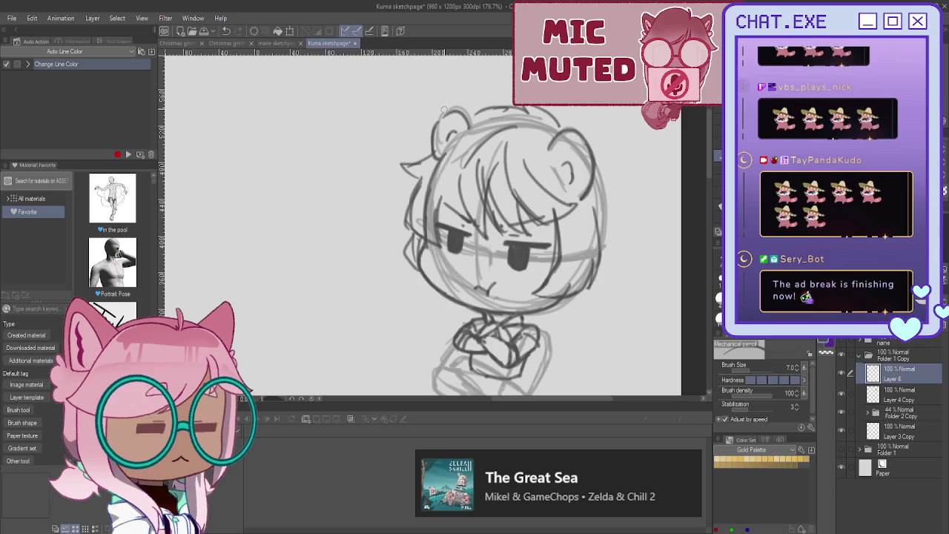
mouse_move(566, 119)
mouse_down()
mouse_move(605, 147)
mouse_move(627, 201)
mouse_up()
drag(628, 238, 569, 322)
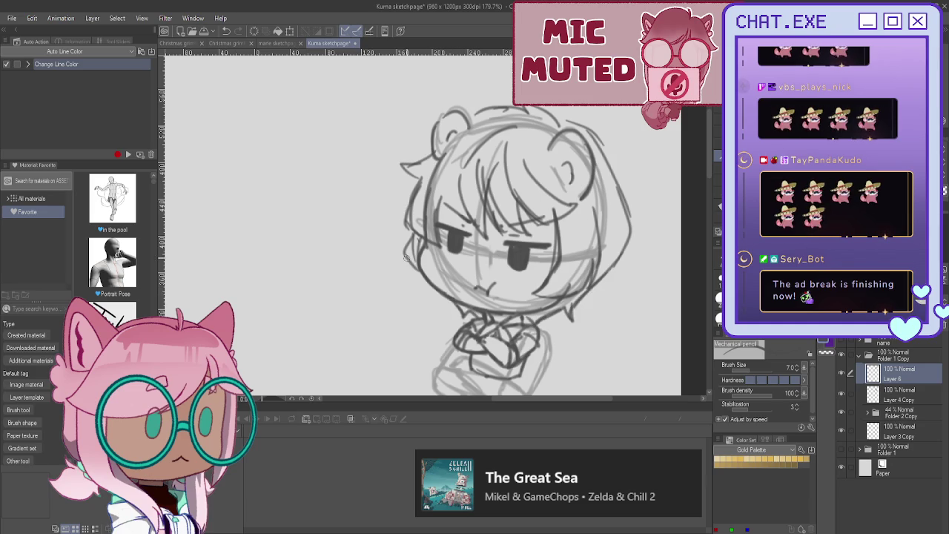
drag(600, 138, 632, 236)
mouse_move(572, 121)
mouse_down()
mouse_move(639, 211)
mouse_move(604, 291)
mouse_up()
drag(621, 244, 611, 263)
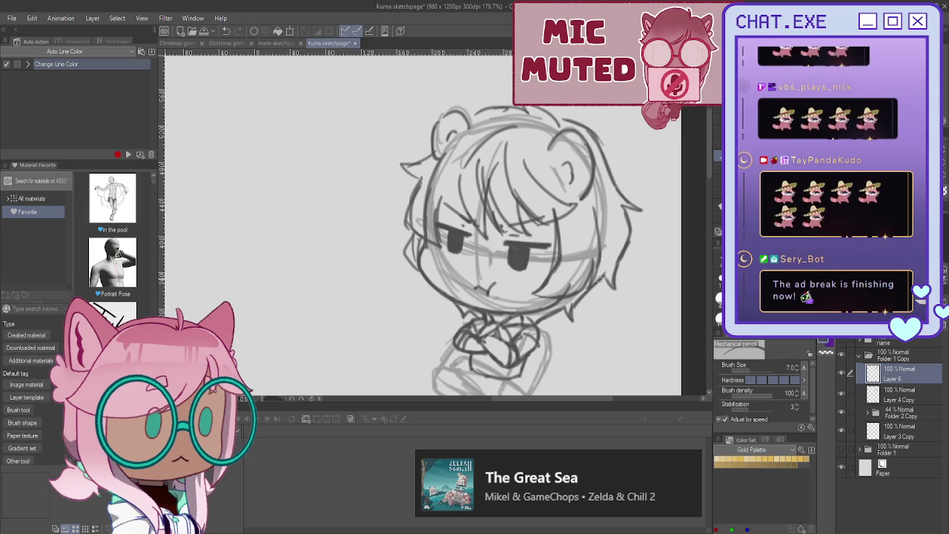
Step: Extend the left hair contour and draw a huff puff beside the face
mouse_move(412, 232)
mouse_down()
mouse_move(417, 274)
mouse_move(384, 294)
mouse_move(397, 301)
mouse_move(378, 312)
mouse_up()
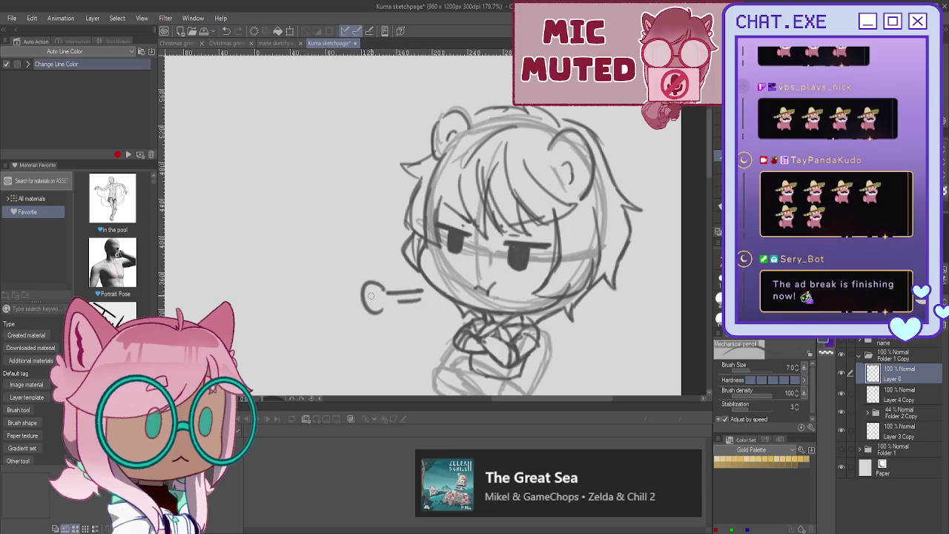
drag(421, 291, 423, 299)
scroll(332, 227, down, 2)
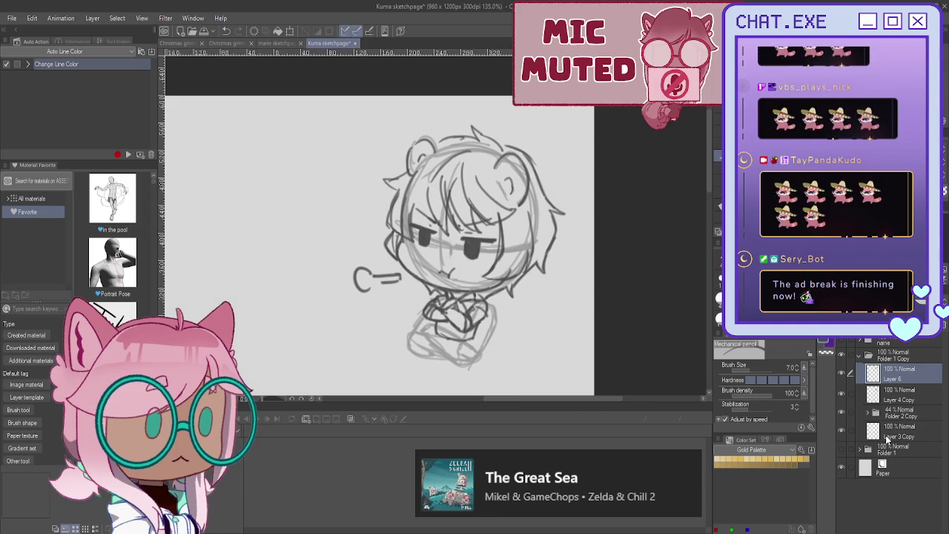
Step: Lasso the lower body and squash it shorter on Layer 5 with Scale/Rotate
click(867, 413)
click(901, 454)
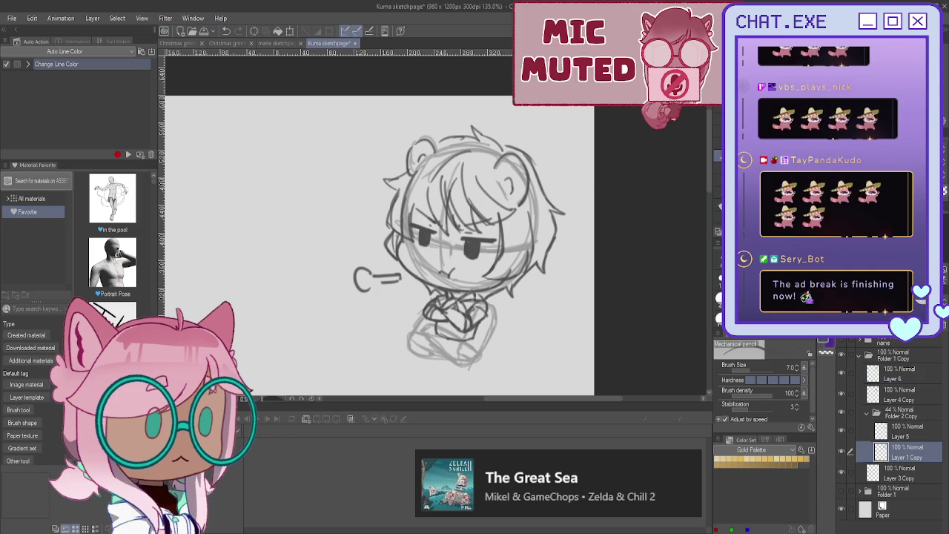
key(m)
mouse_move(483, 296)
mouse_down()
mouse_move(421, 297)
mouse_move(441, 293)
mouse_up()
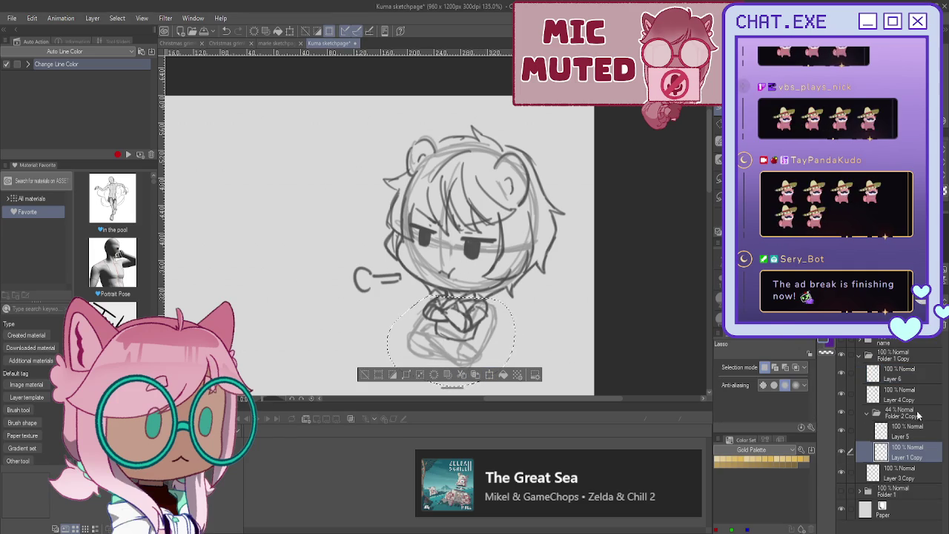
key(alt+bracketright)
click(490, 375)
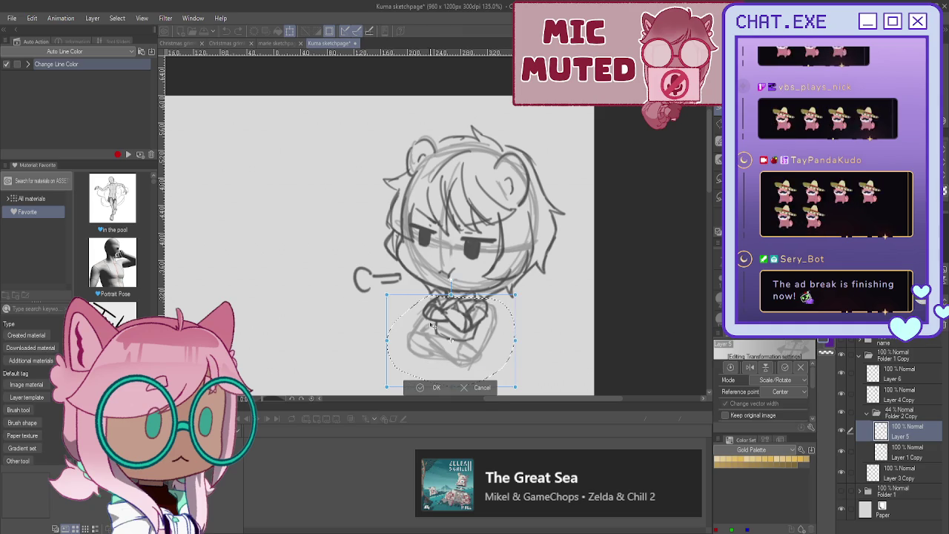
scroll(439, 350, down, 1)
scroll(439, 351, down, 1)
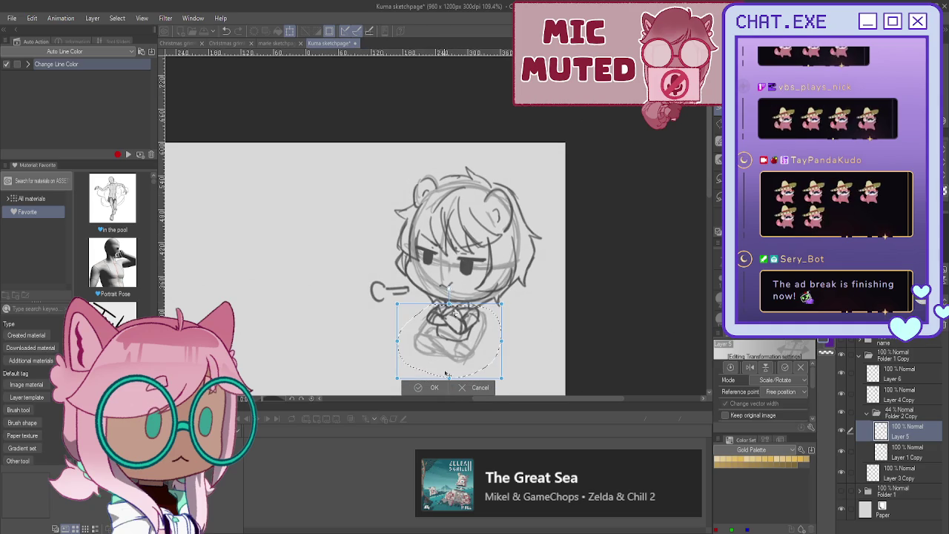
drag(449, 377, 449, 354)
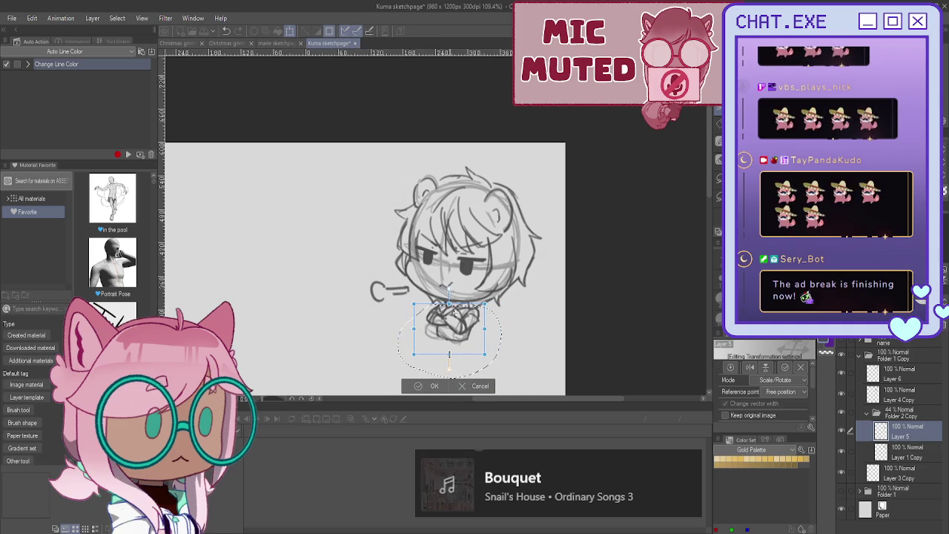
click(424, 387)
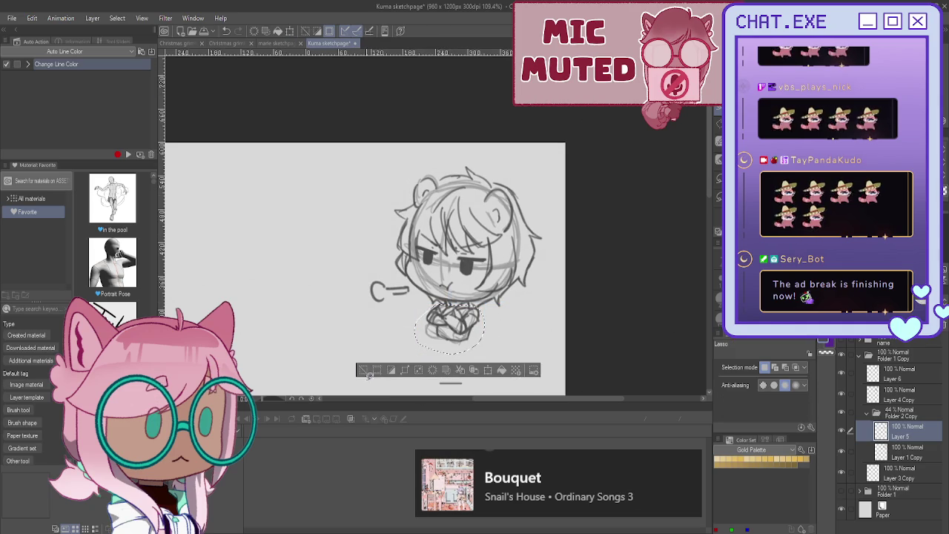
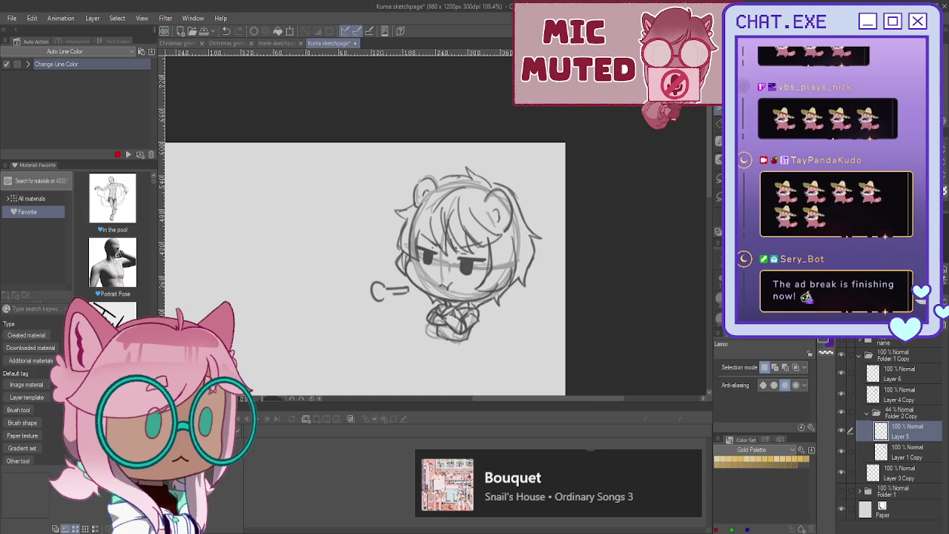
Step: Collapse Folder 2 Copy and rename Folder 1 Copy to 'huff'
click(867, 413)
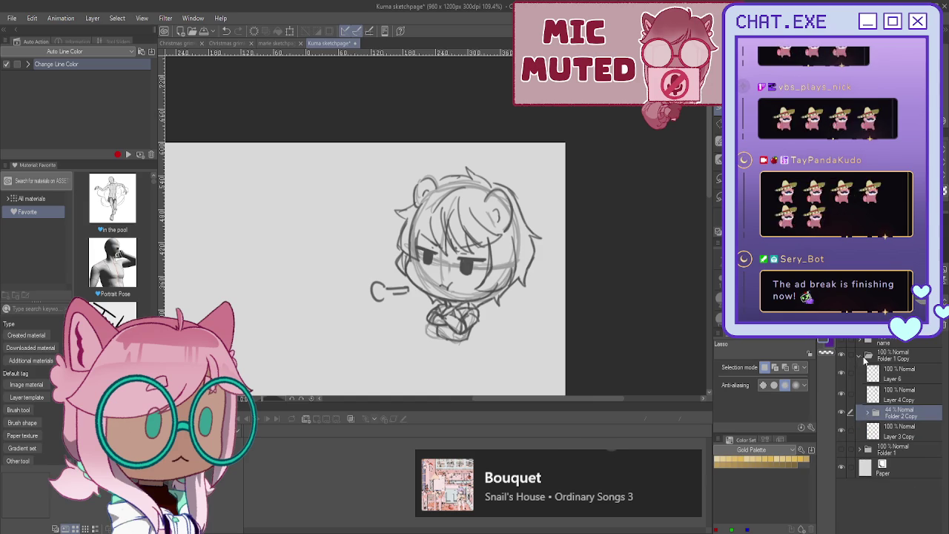
click(883, 359)
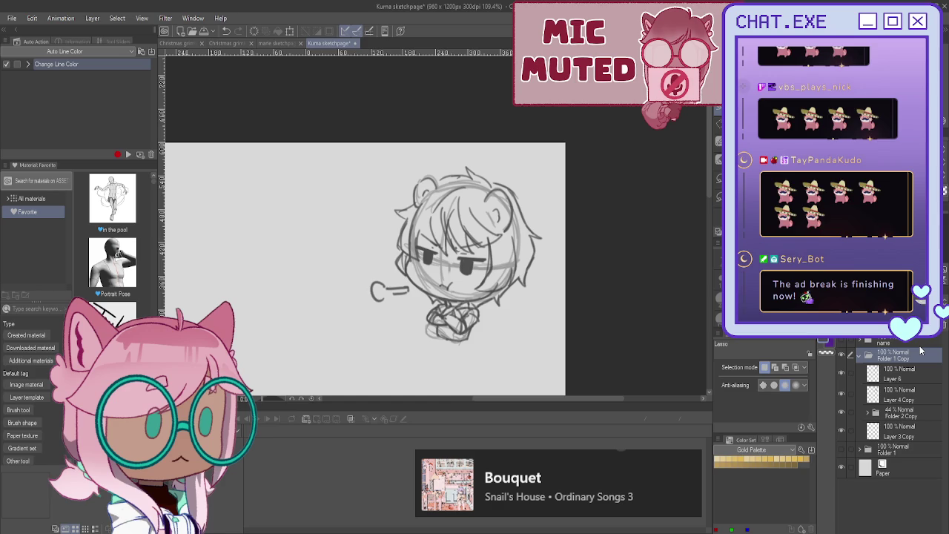
text(huff)
Step: Make the kuma title layer visible and collapse the huff folder
scroll(471, 274, down, 2)
scroll(460, 320, down, 3)
click(841, 343)
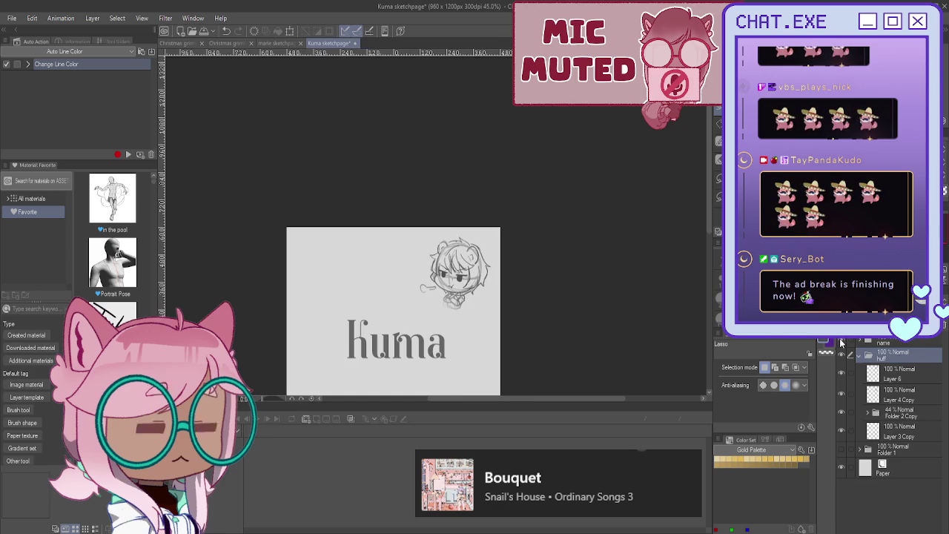
scroll(492, 238, down, 1)
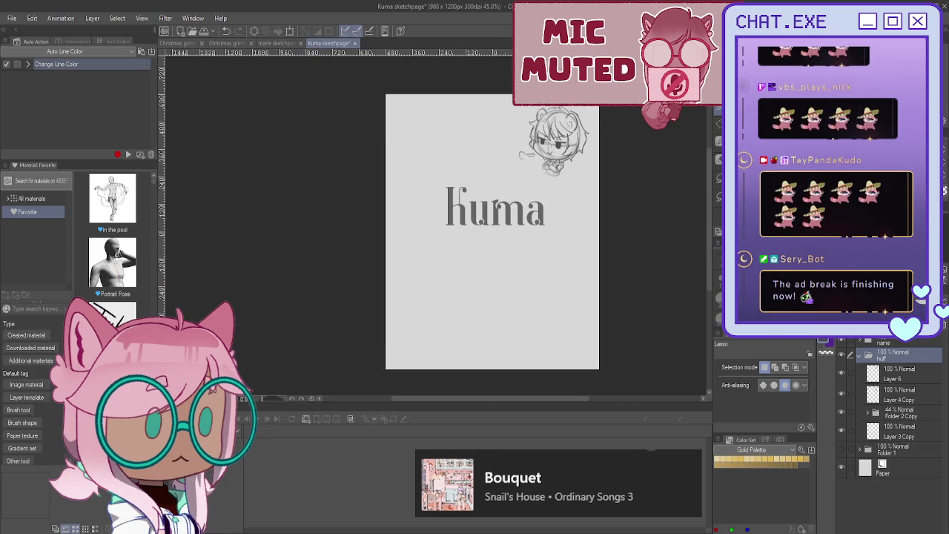
click(858, 355)
Step: Move the huff chibi sketch just below the kuma title and stack its folder above the name folder
key(ctrl+t)
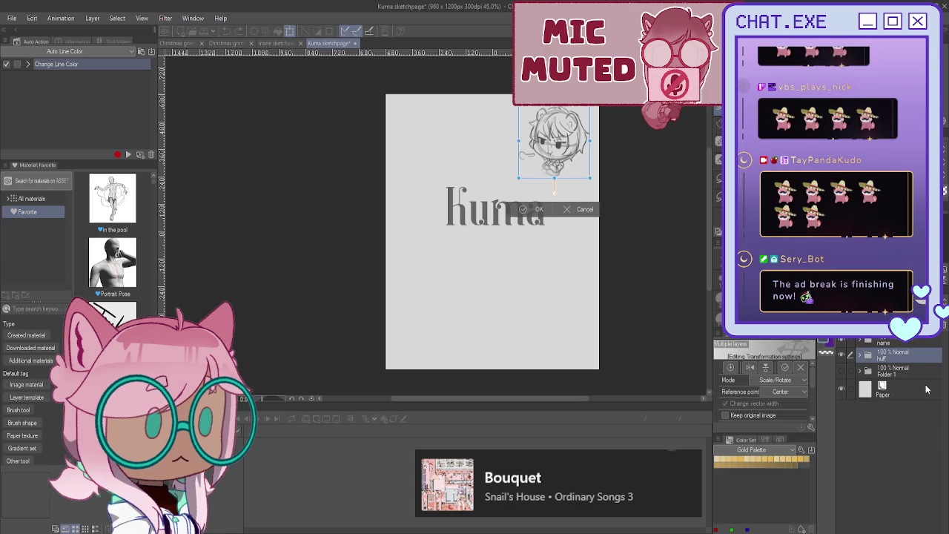
mouse_move(559, 131)
mouse_down()
mouse_move(494, 304)
mouse_move(491, 237)
mouse_up()
drag(491, 300, 503, 309)
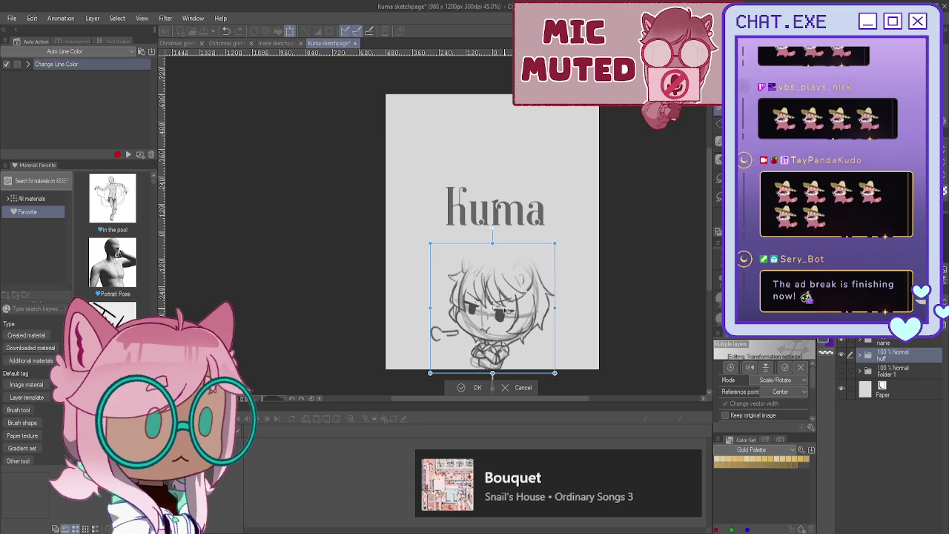
key(Return)
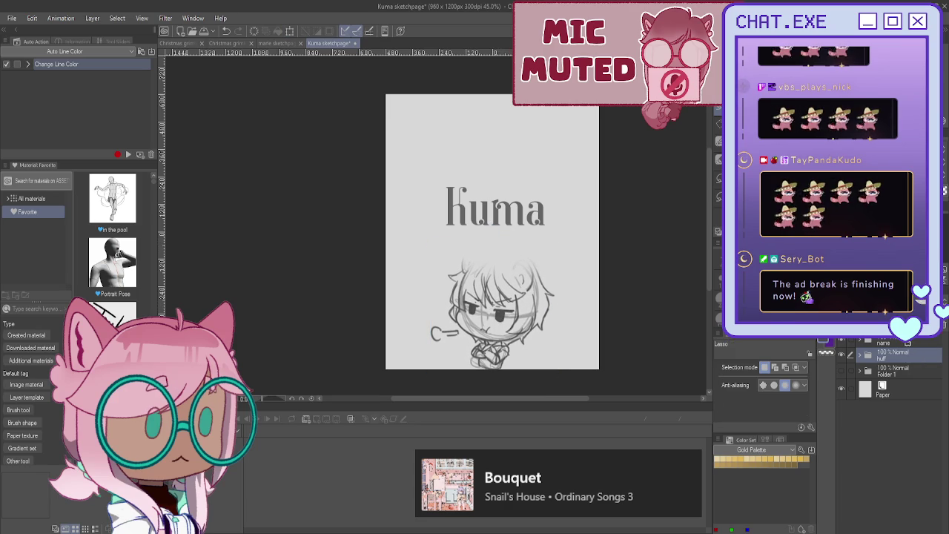
drag(886, 343, 891, 357)
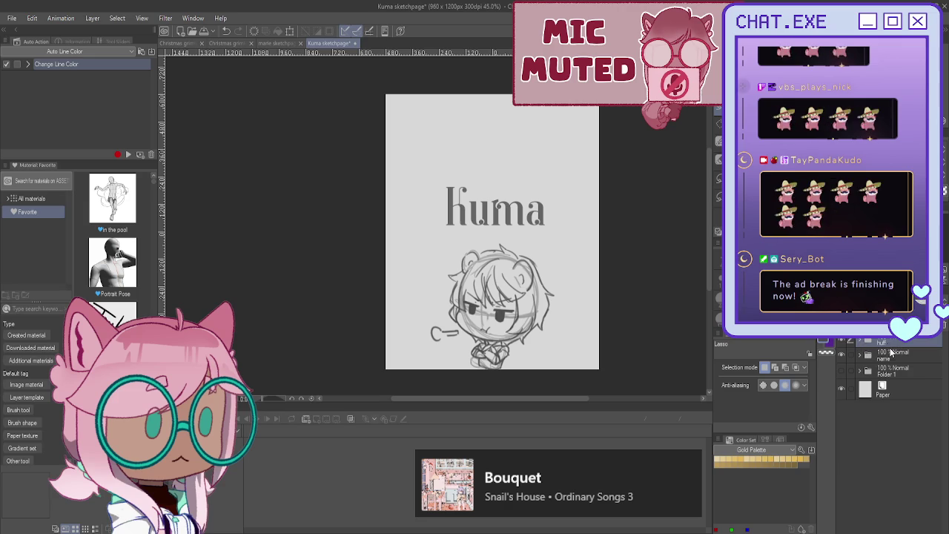
click(891, 354)
Step: On a new layer, fill a lasso selection around the arms-crossed chibi with dark grey
key(ctrl+shift+n)
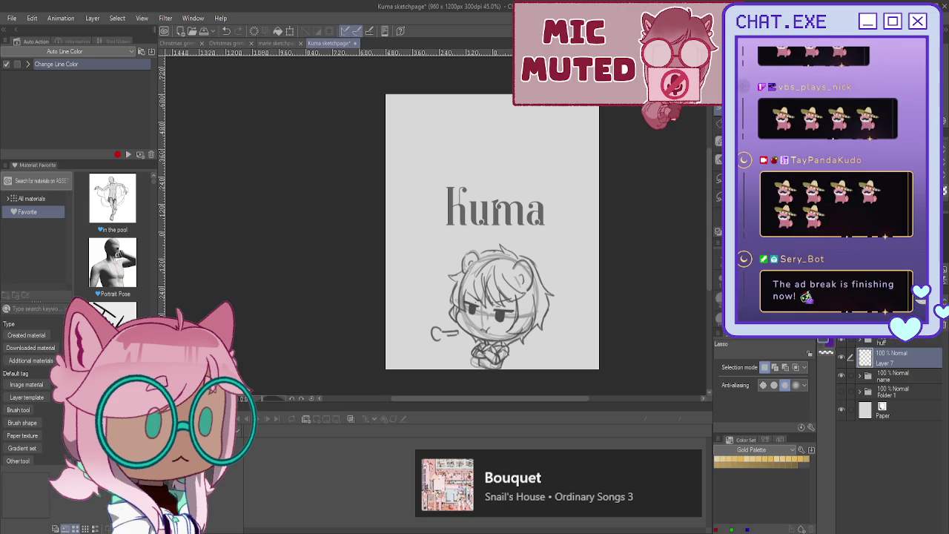
scroll(501, 338, up, 2)
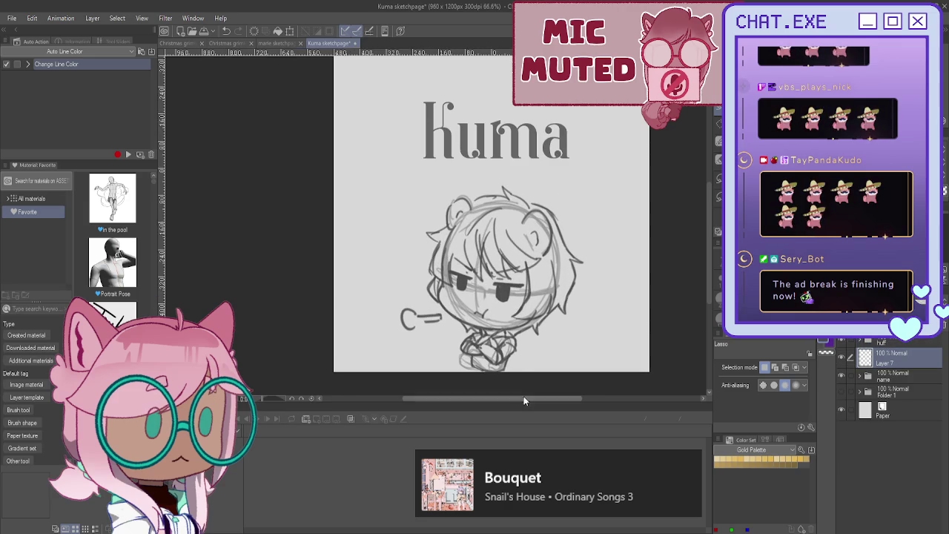
mouse_move(531, 202)
mouse_down()
mouse_move(577, 258)
mouse_move(563, 312)
mouse_move(536, 327)
mouse_up()
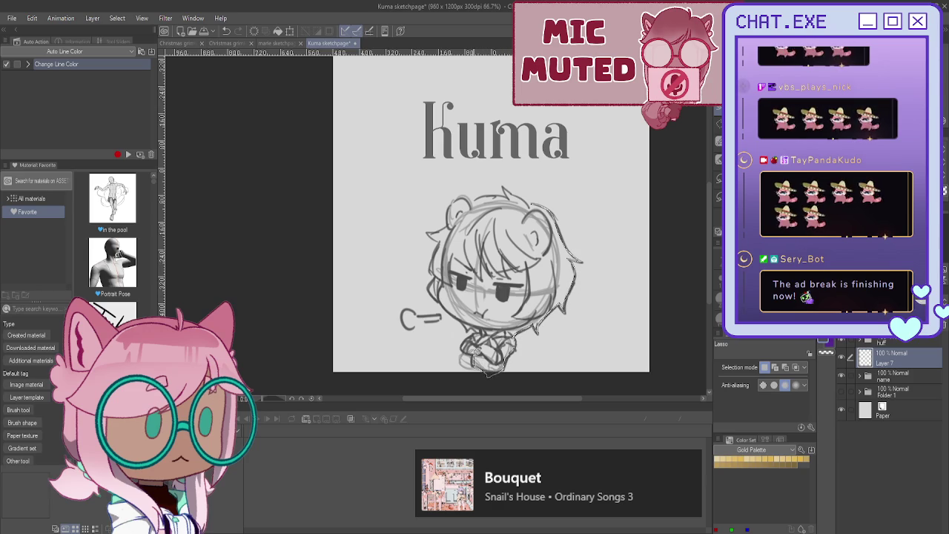
mouse_move(472, 327)
mouse_down()
mouse_move(430, 278)
mouse_move(442, 233)
mouse_move(430, 228)
mouse_move(489, 192)
mouse_move(510, 196)
mouse_move(509, 187)
mouse_move(533, 201)
mouse_up()
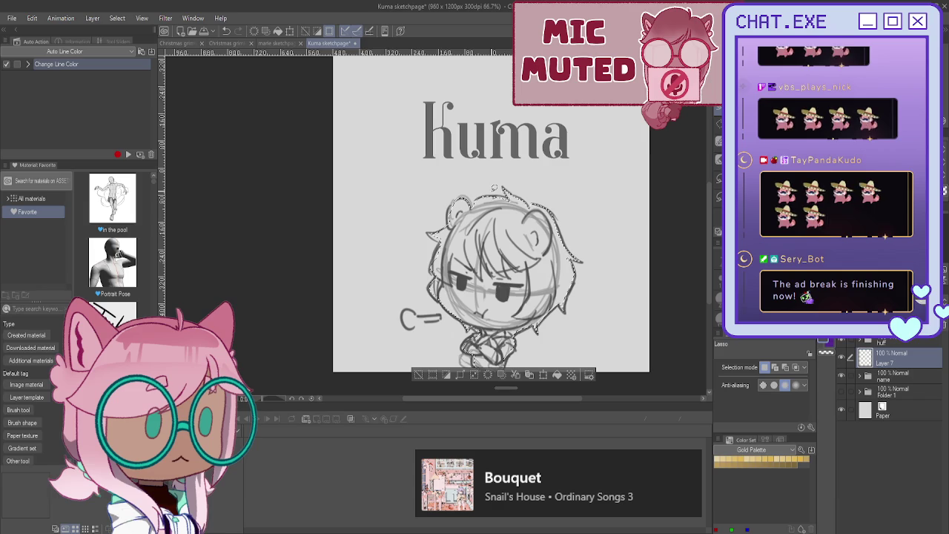
click(557, 375)
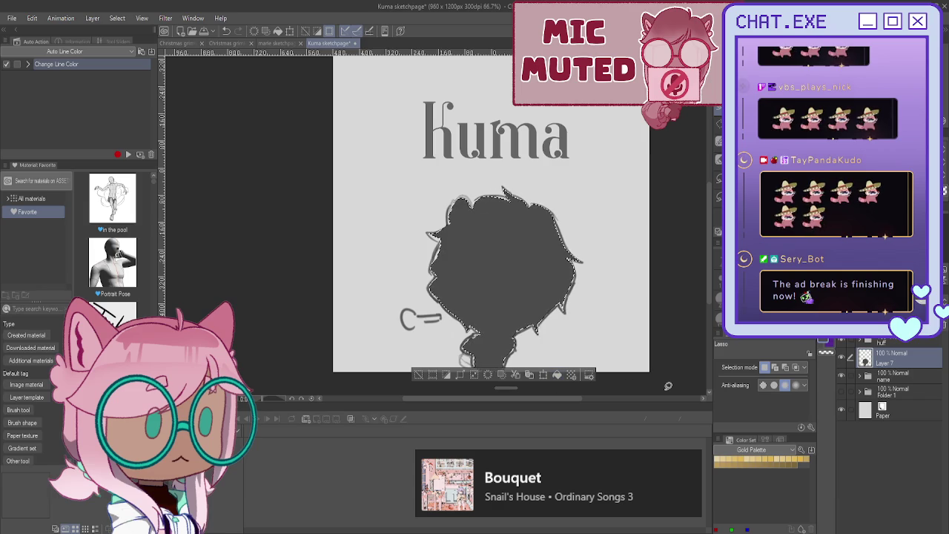
key(ctrl+d)
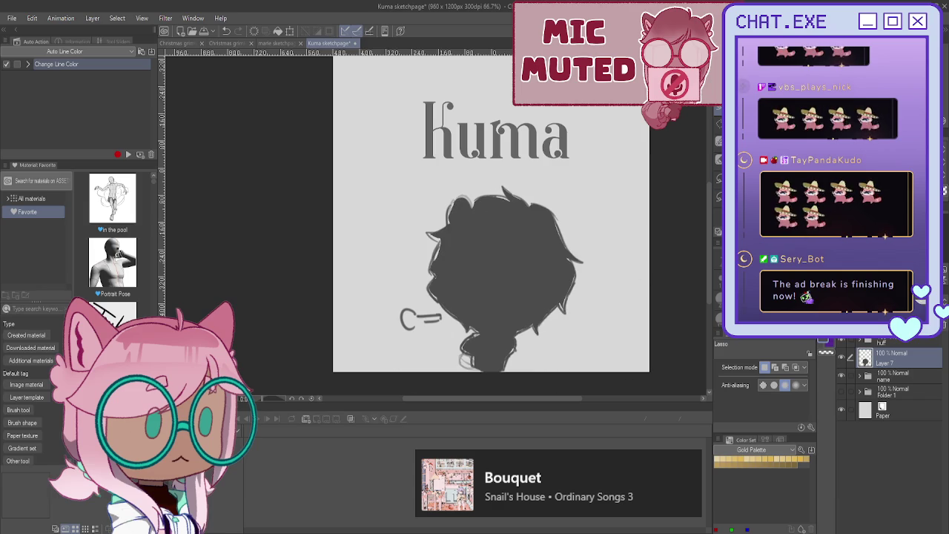
Step: Touch up the upper-left hair edge with the Mechanical pencil
key(p)
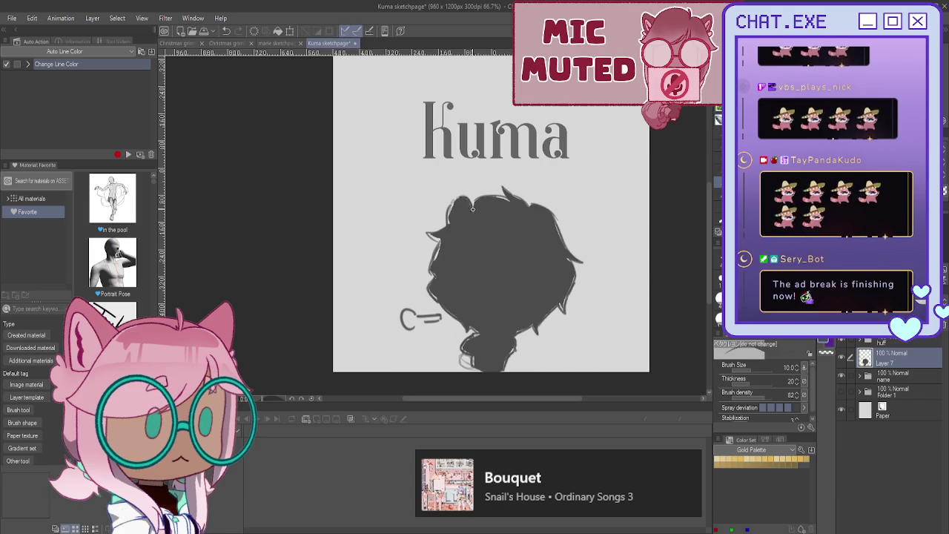
key(p)
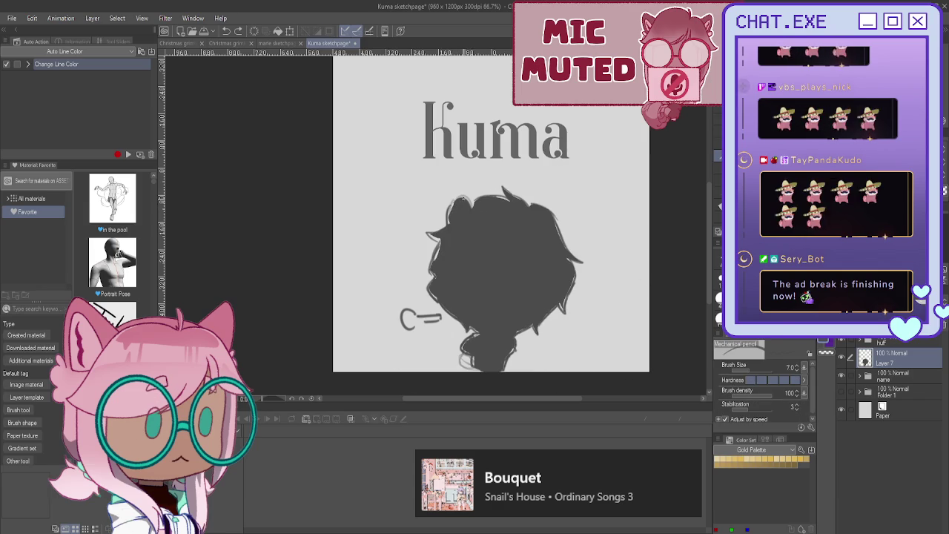
mouse_move(453, 202)
mouse_down()
mouse_move(436, 239)
mouse_move(432, 297)
mouse_move(463, 341)
mouse_up()
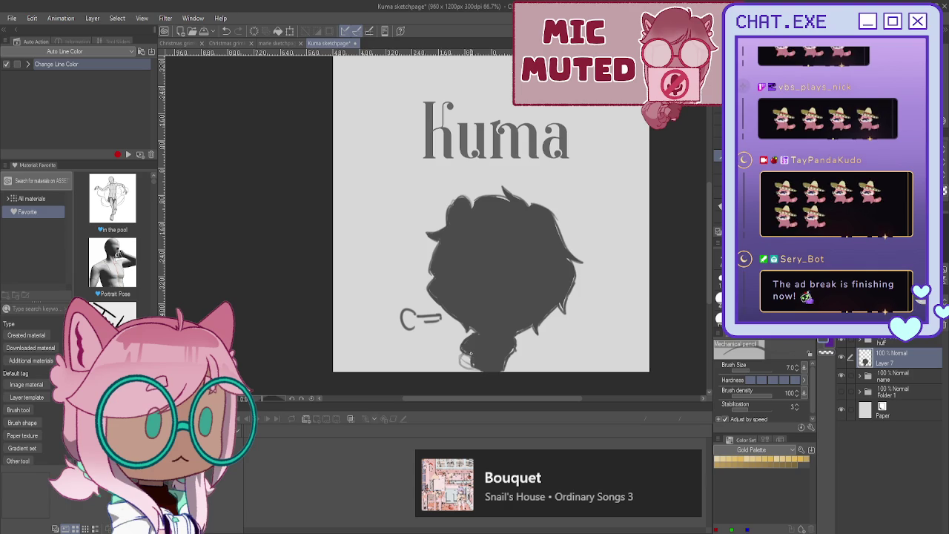
key(space)
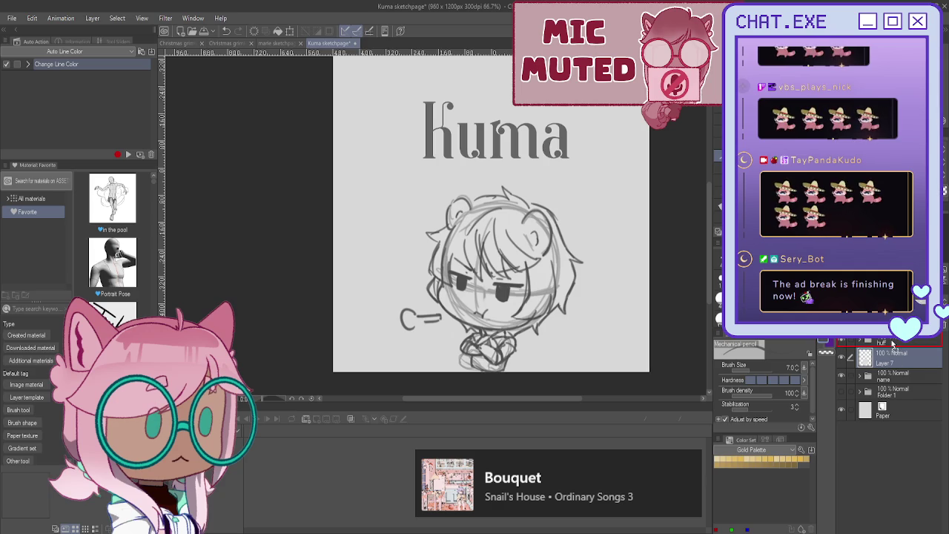
Step: Move Layer 7 into the huff folder and duplicate Folder 1
drag(890, 360, 892, 344)
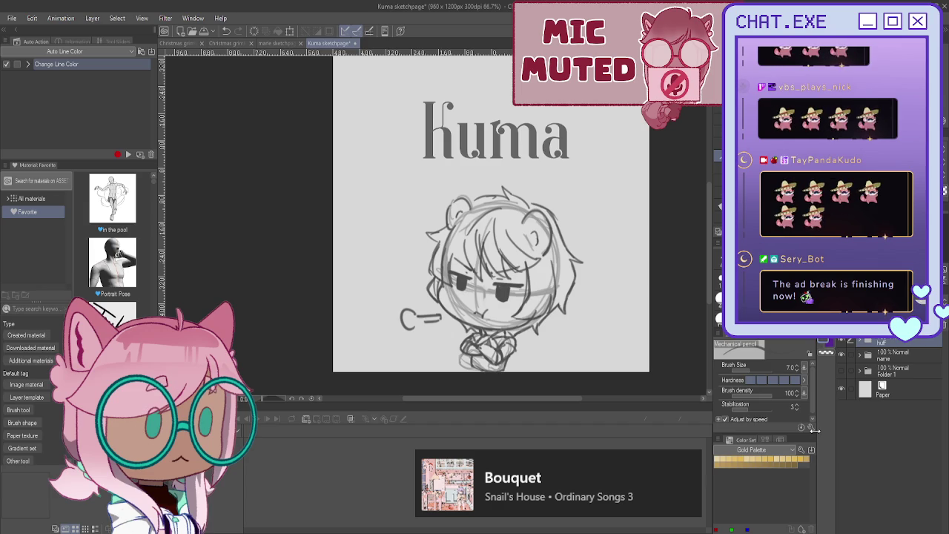
click(885, 373)
key(ctrl+c)
key(ctrl+v)
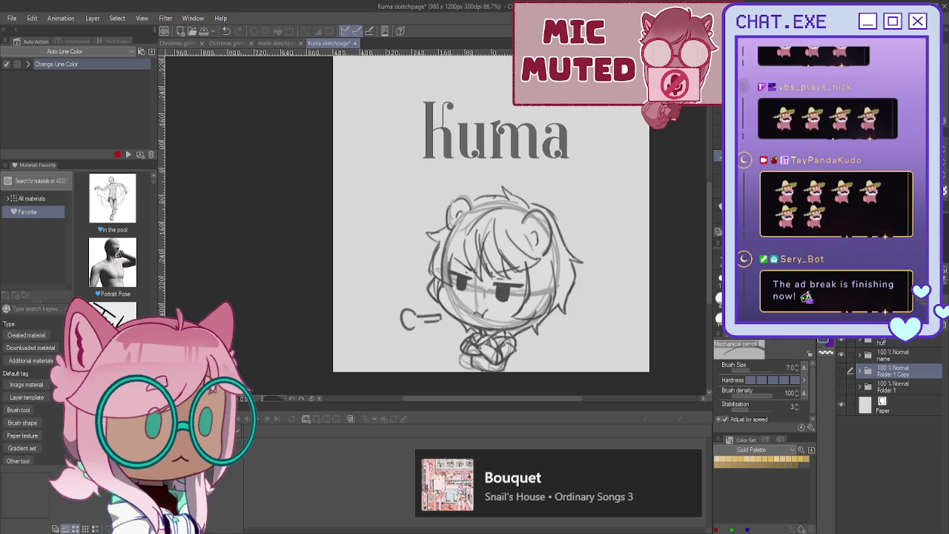
Step: Expand Folder 1 Copy and Folder 2 Copy 2, then select Layer 1 Copy 2
scroll(490, 222, up, 5)
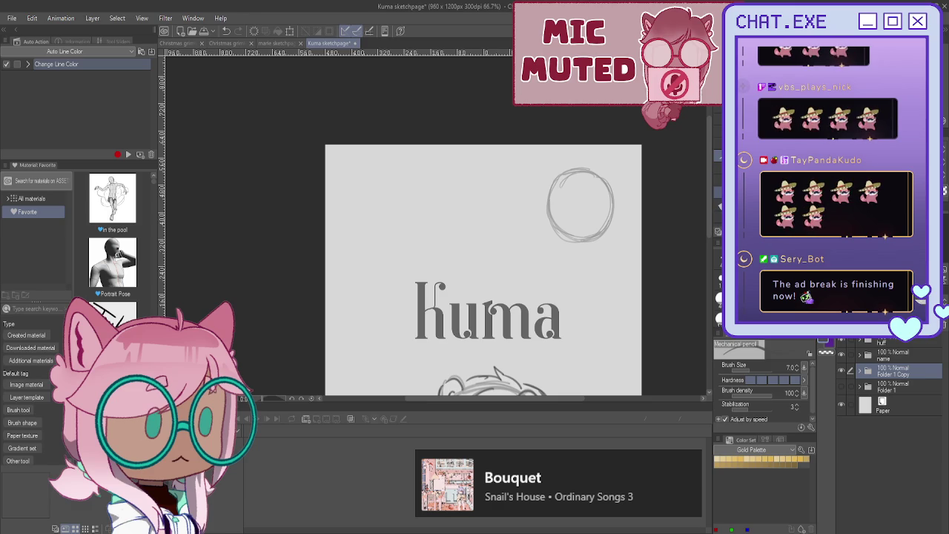
scroll(515, 216, down, 3)
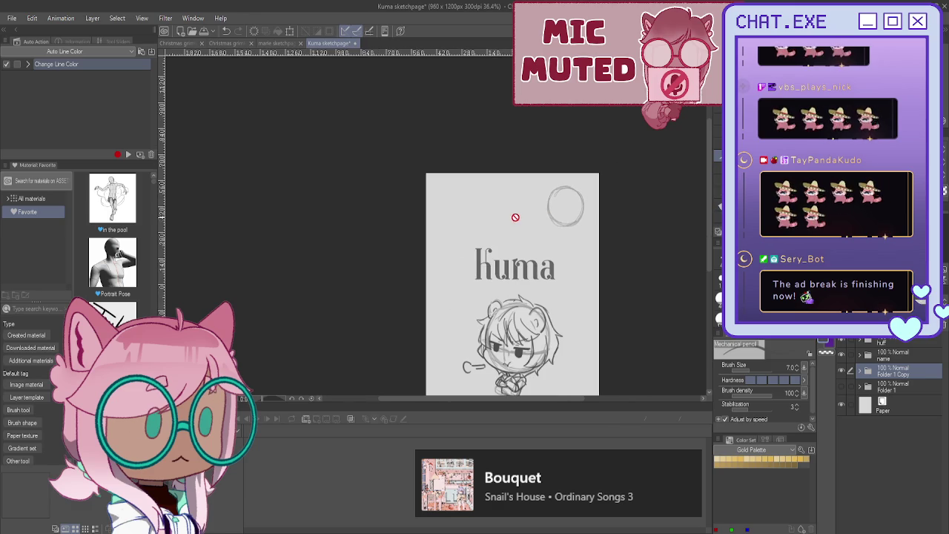
scroll(569, 219, up, 2)
scroll(569, 219, up, 1)
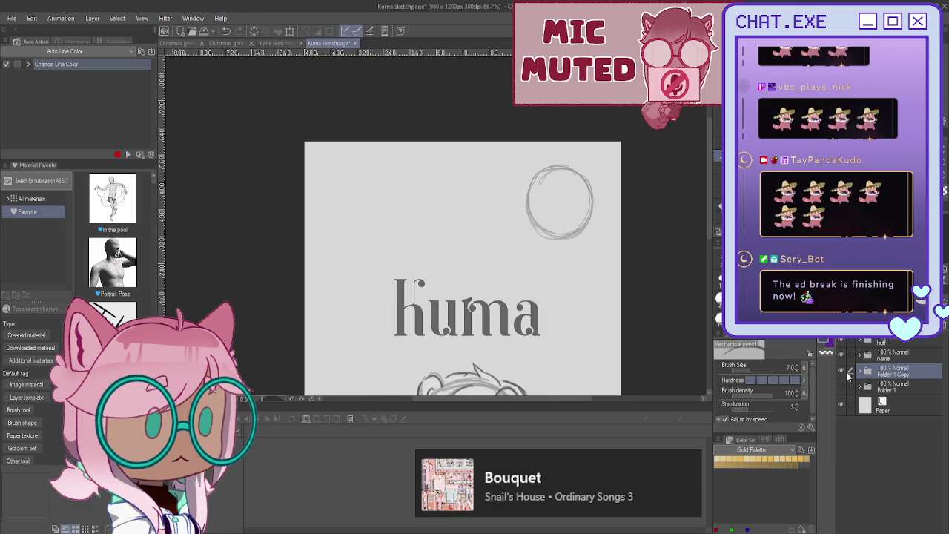
click(859, 370)
click(868, 408)
click(893, 429)
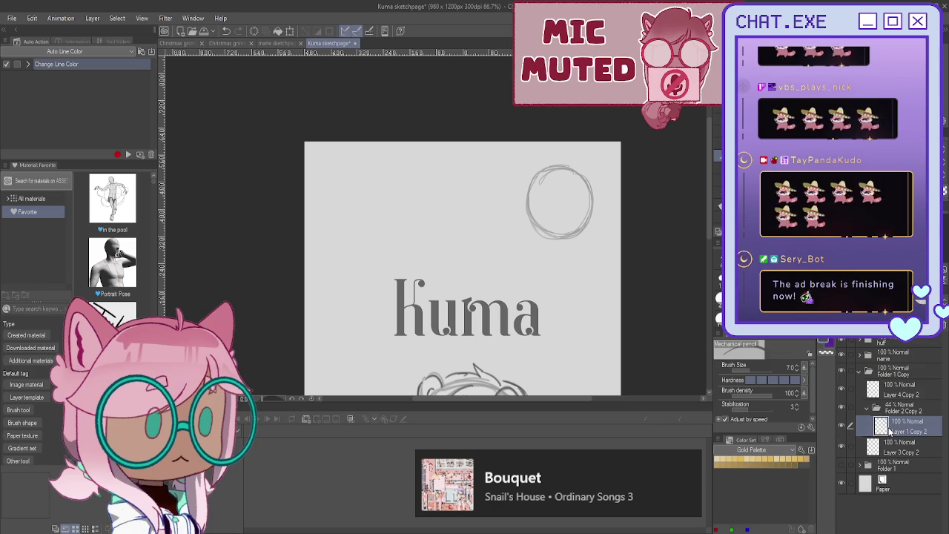
Step: Draw cross face guidelines on the circle head and tilt it clockwise
scroll(571, 206, up, 2)
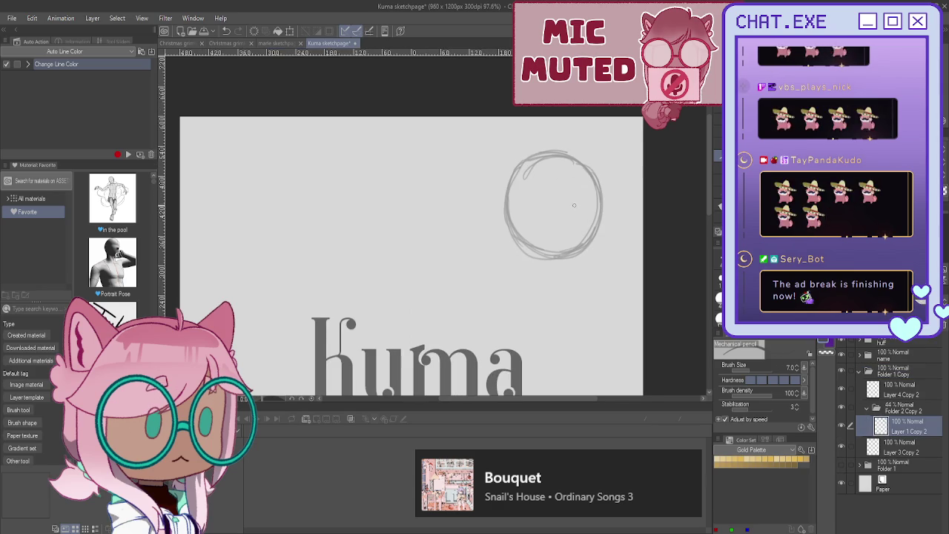
scroll(571, 206, up, 1)
scroll(591, 226, up, 1)
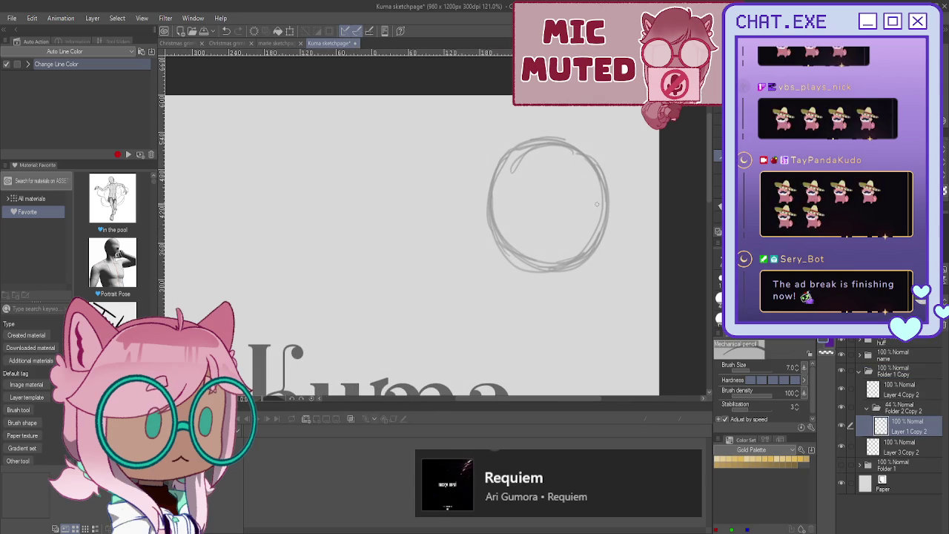
scroll(590, 226, up, 1)
mouse_move(606, 212)
mouse_down()
mouse_move(483, 225)
mouse_move(605, 217)
mouse_move(575, 225)
mouse_move(479, 225)
mouse_up()
drag(553, 149, 564, 272)
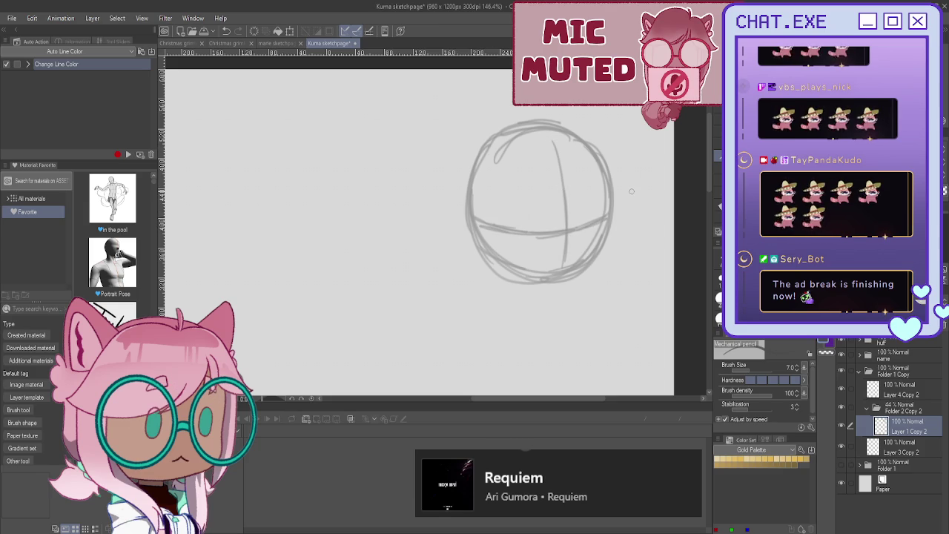
key(ctrl+t)
drag(642, 276, 626, 298)
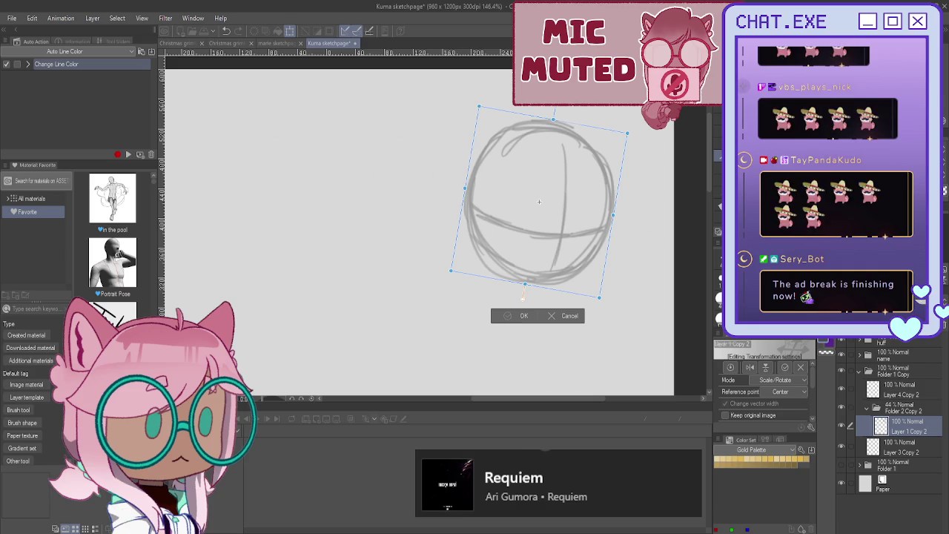
key(Return)
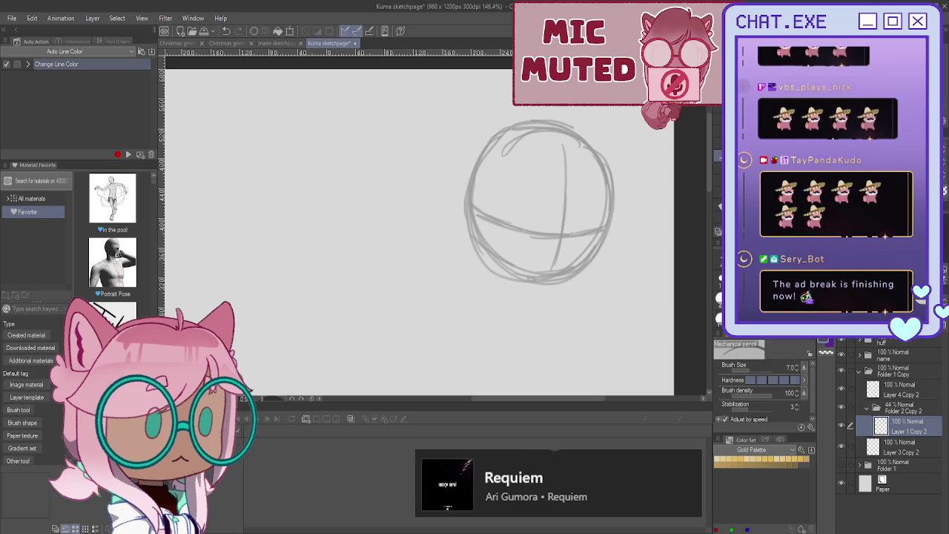
Step: Add Layer 8 and begin sketching a hand below-right of the head
key(ctrl+shift+n)
mouse_move(618, 277)
mouse_down()
mouse_move(582, 281)
mouse_move(604, 303)
mouse_move(586, 324)
mouse_up()
mouse_move(580, 283)
mouse_down()
mouse_move(561, 315)
mouse_move(585, 296)
mouse_move(606, 298)
mouse_move(576, 284)
mouse_move(548, 322)
mouse_up()
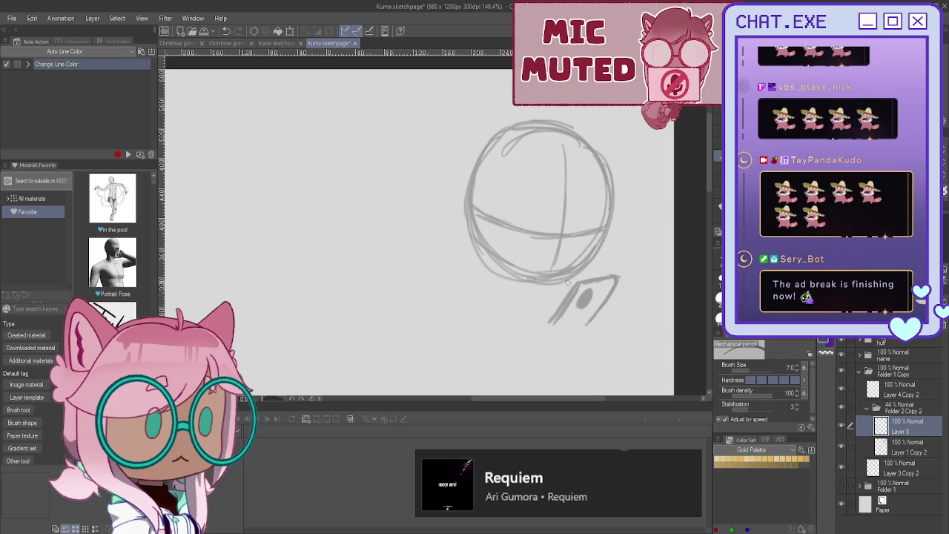
Step: Pencil fingers gripping the tablet and an arm curving down from the left
key(ctrl+z)
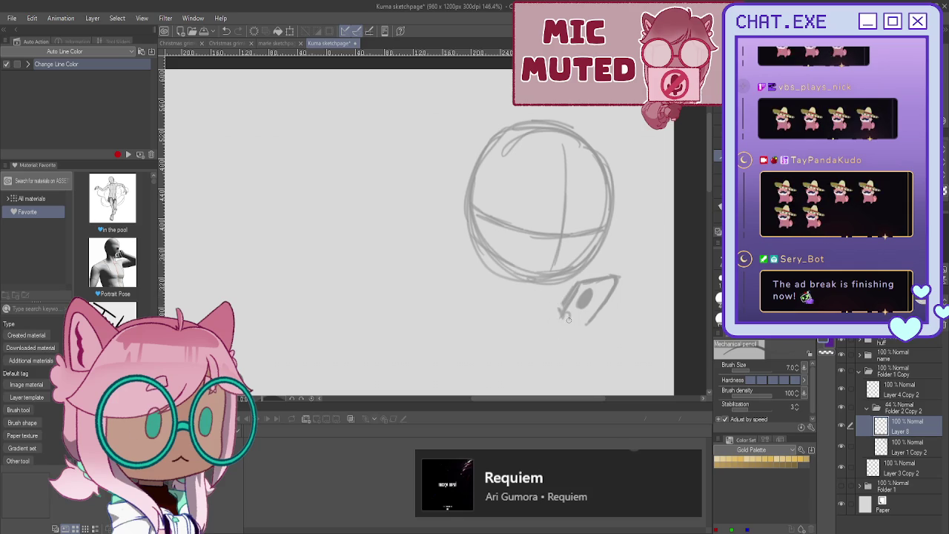
drag(561, 305, 564, 320)
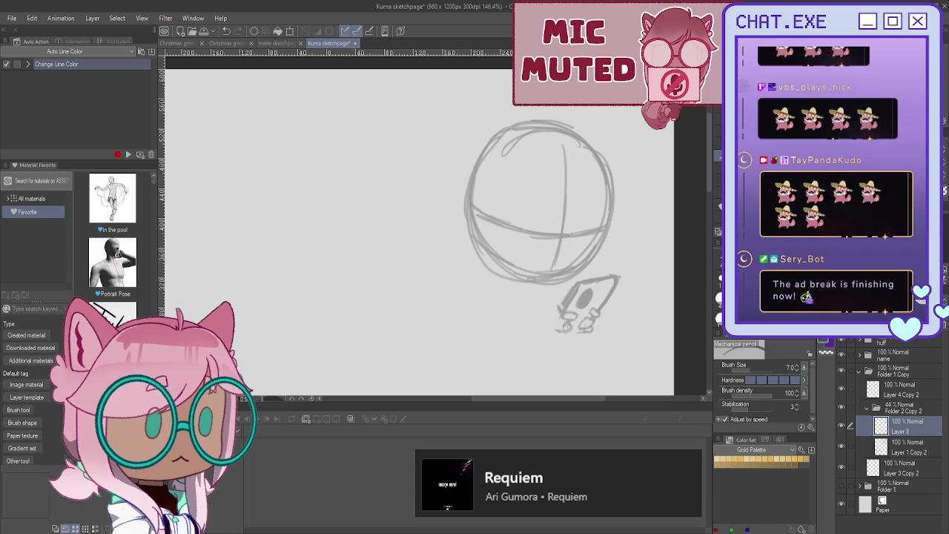
drag(582, 325, 592, 335)
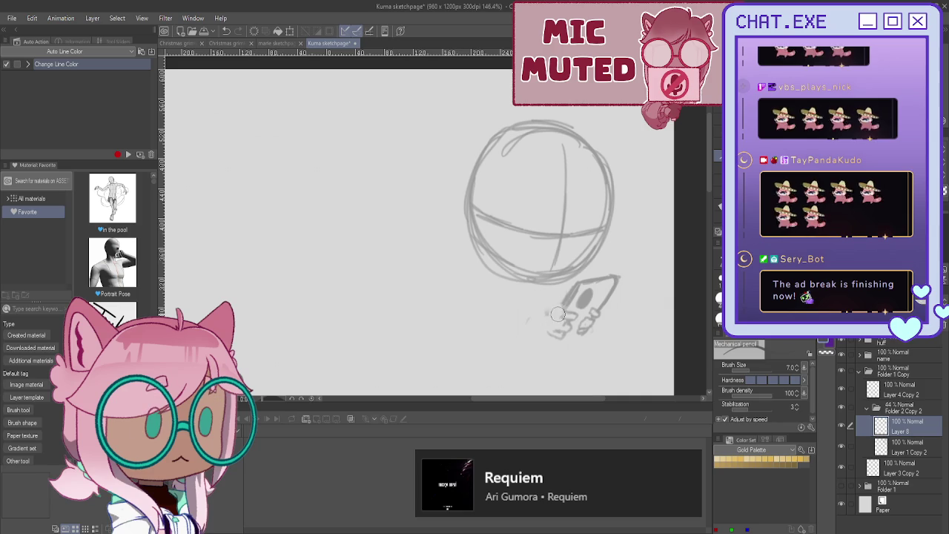
drag(548, 318, 555, 301)
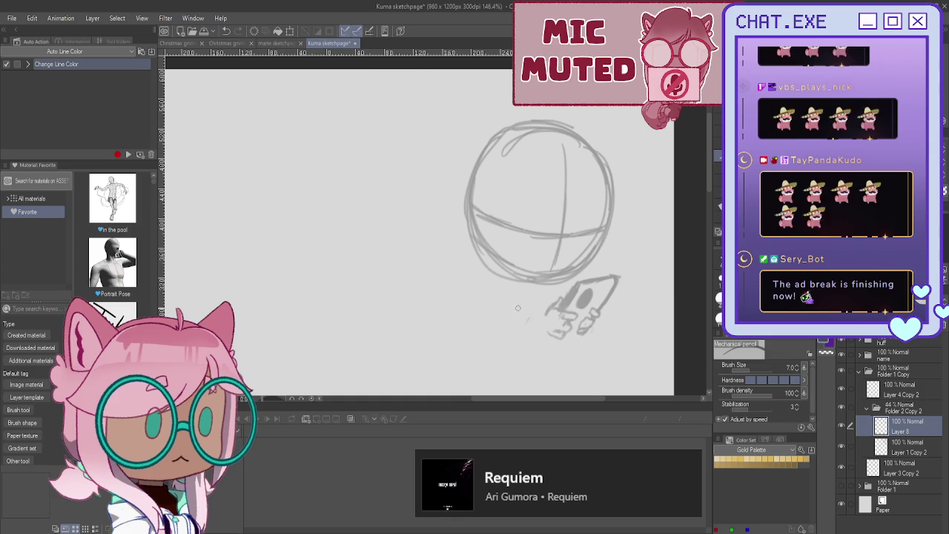
drag(545, 288, 521, 321)
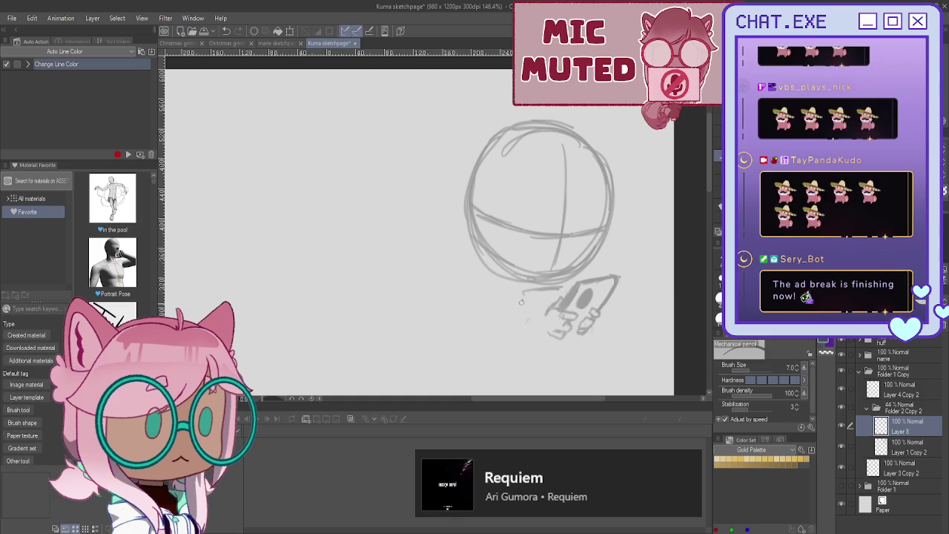
mouse_move(542, 289)
mouse_down()
mouse_move(519, 323)
mouse_move(528, 342)
mouse_up()
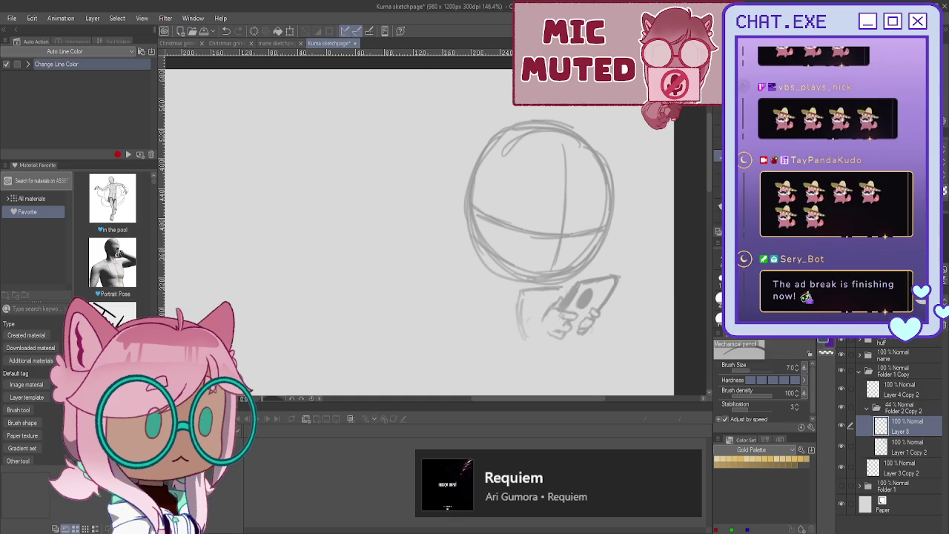
Step: Lasso the hand sketch and adjust its position, size and angle on the tablet
key(m)
drag(560, 303, 604, 310)
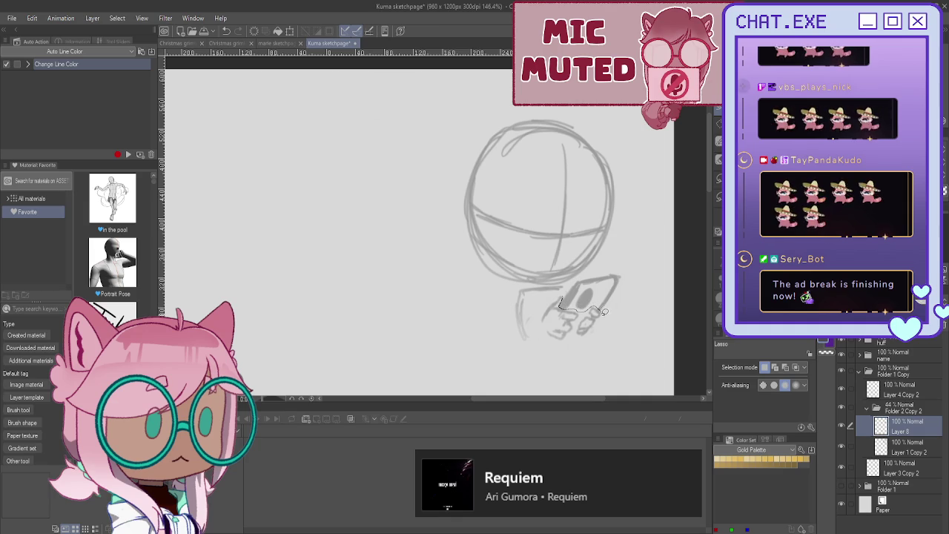
drag(604, 310, 558, 297)
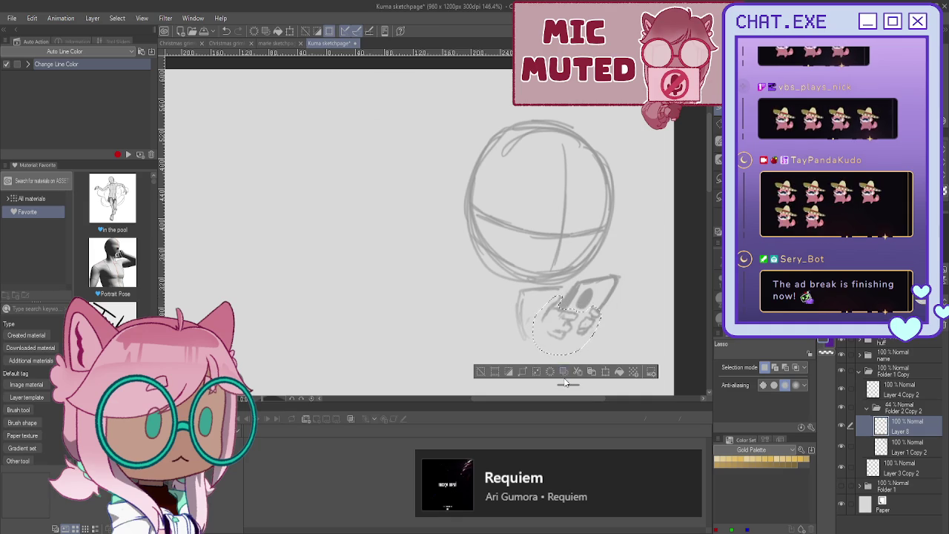
click(606, 373)
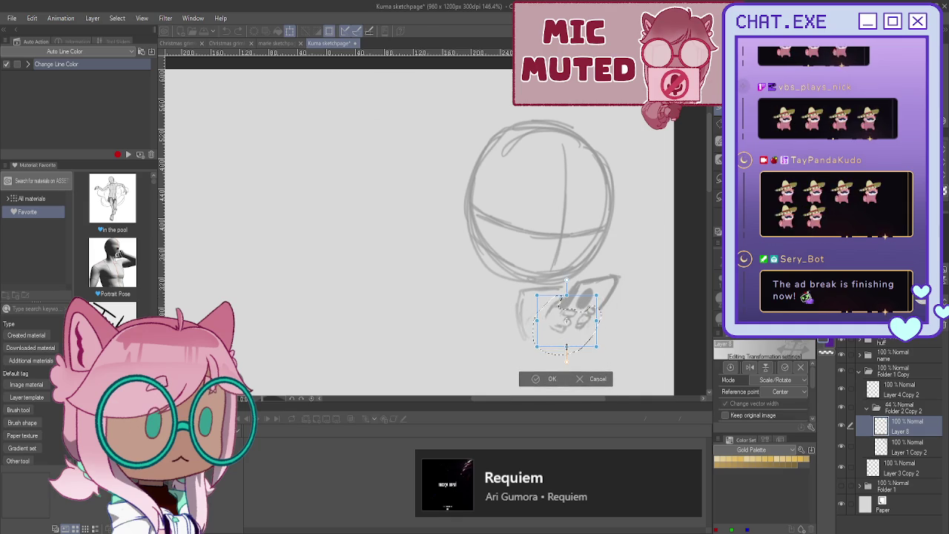
drag(565, 326, 568, 328)
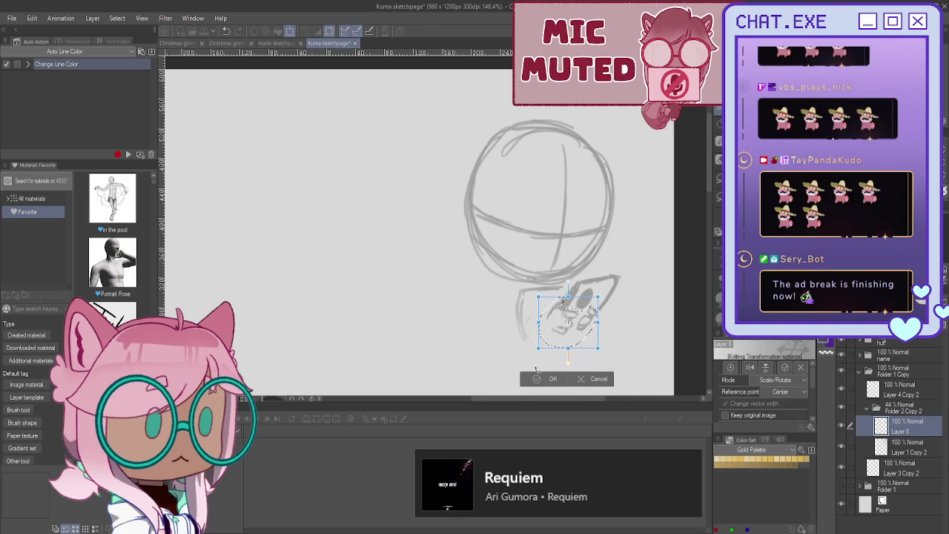
click(550, 379)
key(ctrl+d)
drag(597, 311, 593, 305)
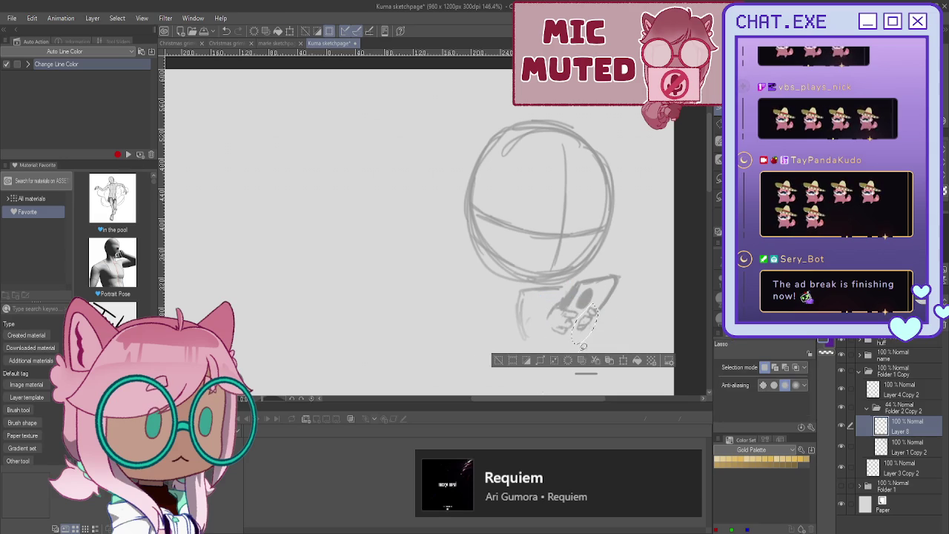
key(ctrl+t)
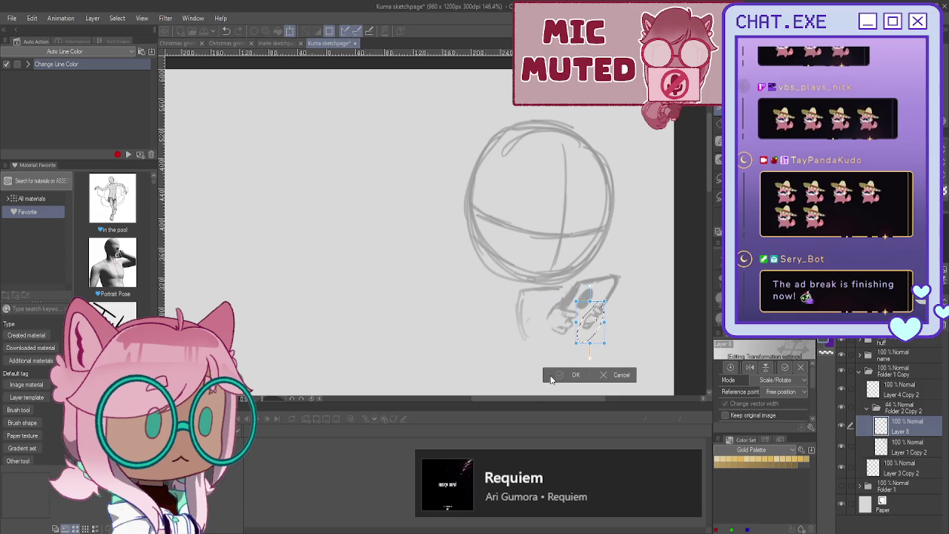
key(Return)
click(502, 359)
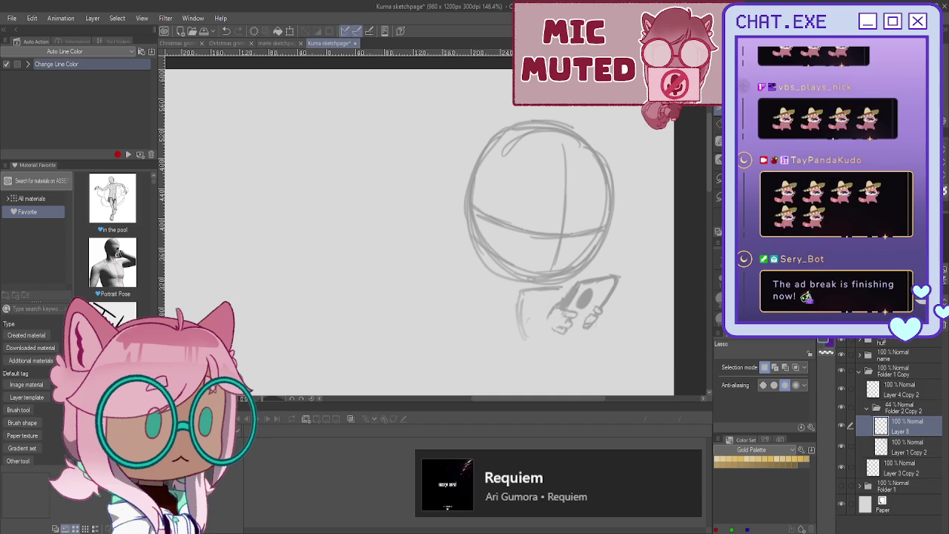
Step: Firm up the hand and arm outlines and sketch an ear at the head's upper right
key(p)
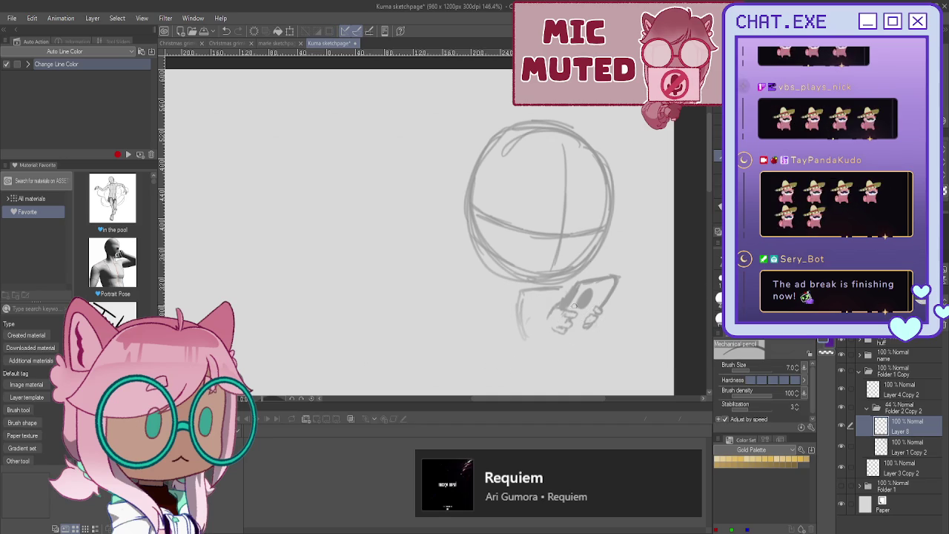
drag(582, 331, 556, 338)
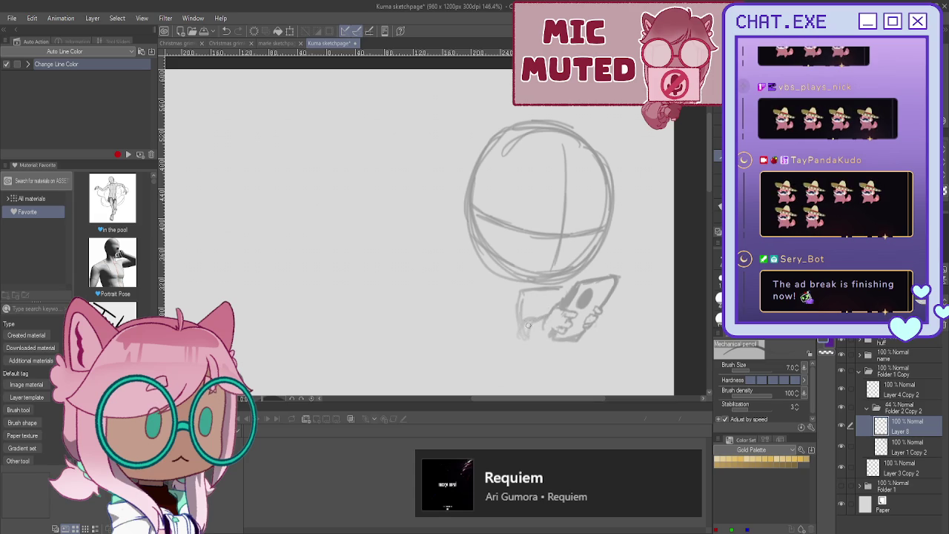
drag(519, 293, 571, 338)
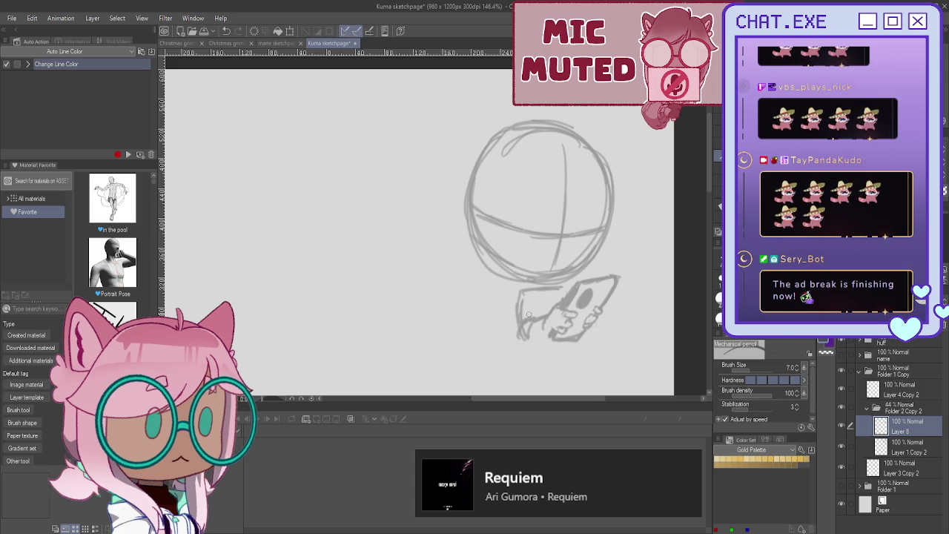
drag(525, 290, 512, 322)
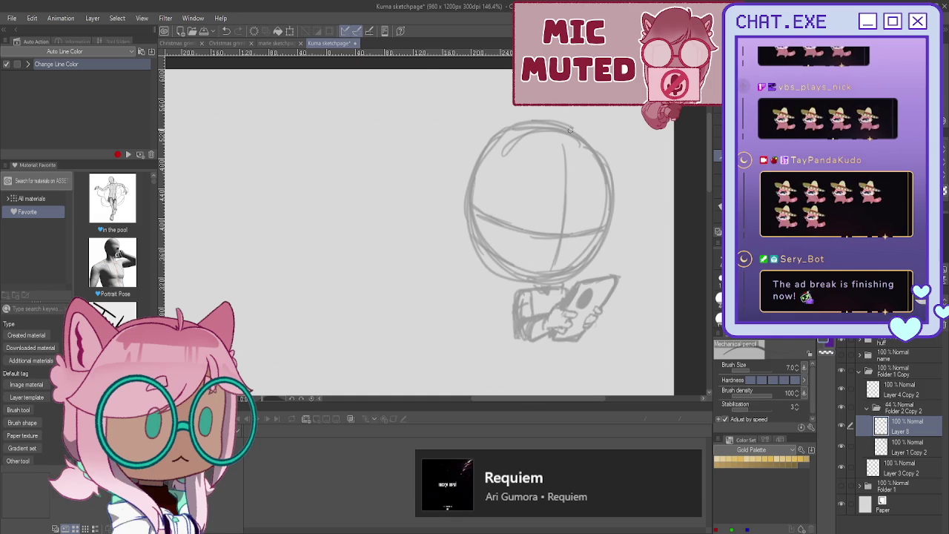
mouse_move(524, 129)
mouse_down()
mouse_move(561, 203)
mouse_move(520, 237)
mouse_move(552, 194)
mouse_move(563, 236)
mouse_up()
drag(621, 204, 645, 233)
drag(622, 204, 647, 241)
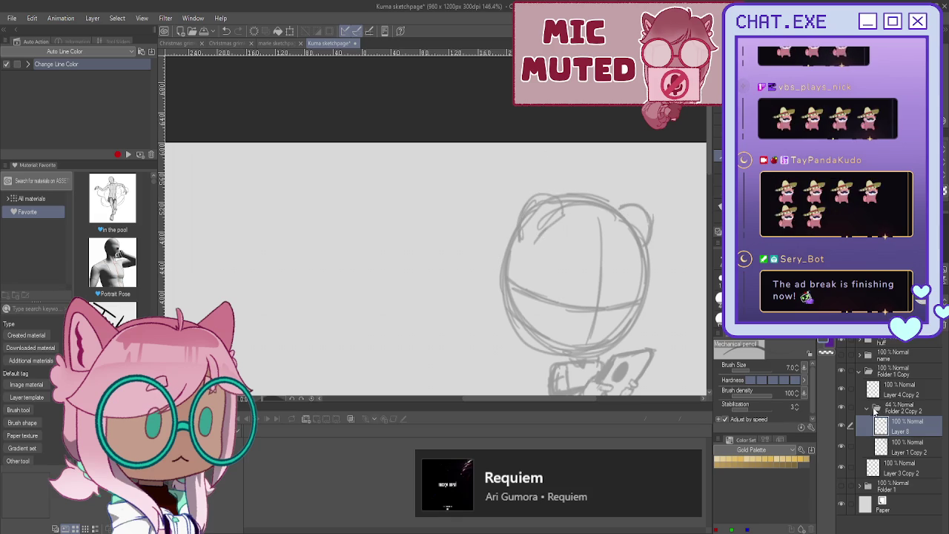
Step: On Layer 4 Copy 2, darken the head's right side and draw the right eye and brow
click(867, 408)
click(892, 391)
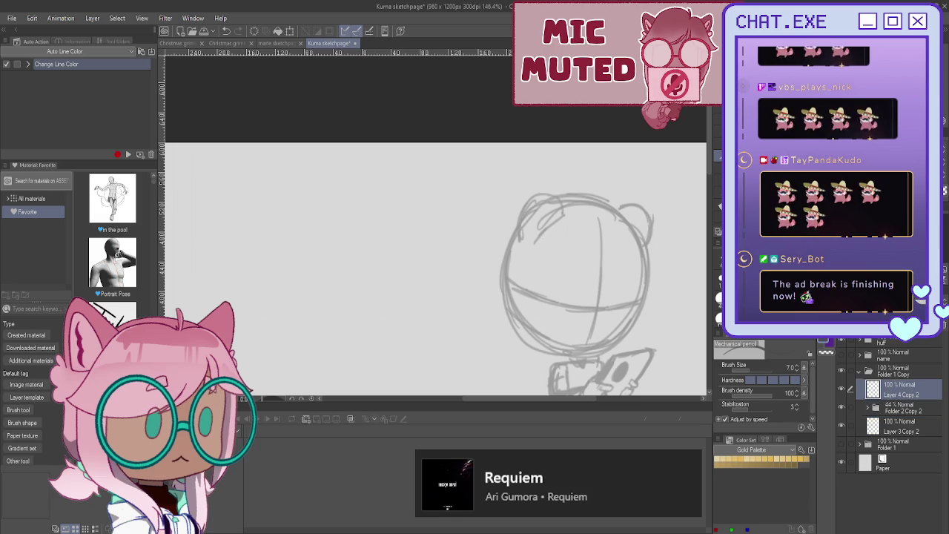
scroll(639, 271, up, 1)
scroll(640, 270, up, 1)
mouse_move(644, 214)
mouse_down()
mouse_move(655, 272)
mouse_move(645, 335)
mouse_move(607, 357)
mouse_up()
drag(640, 295, 606, 303)
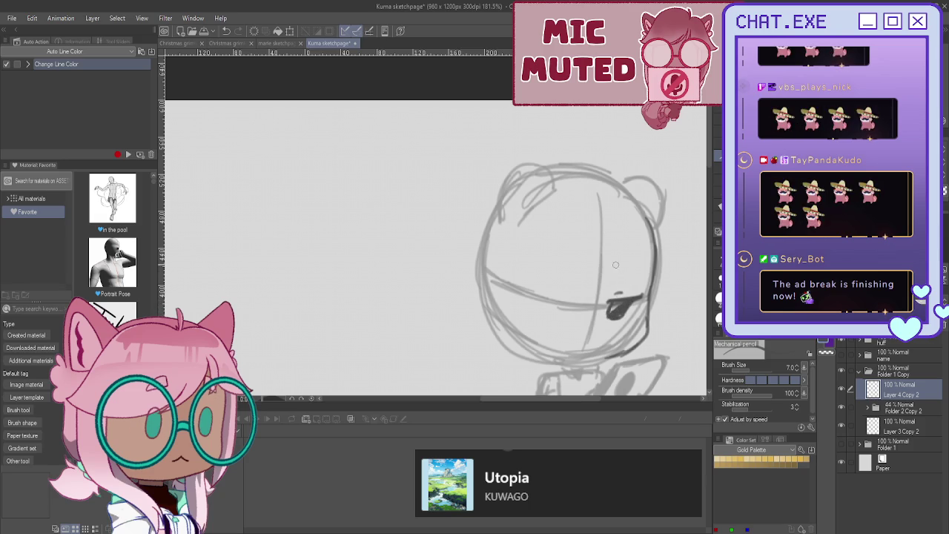
drag(641, 273, 614, 271)
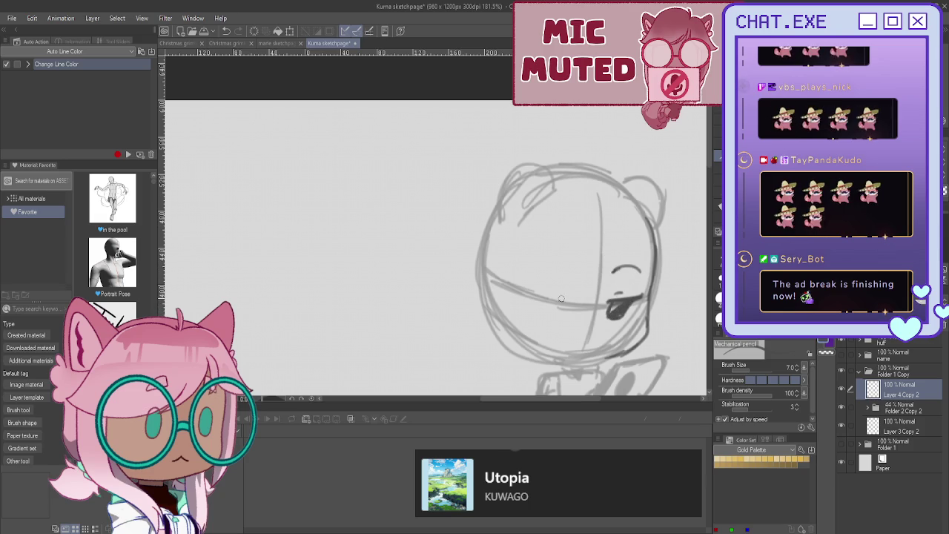
Step: Draw the left brow and heavy-lidded eye, then darken the chin and jaw line
drag(547, 270, 565, 276)
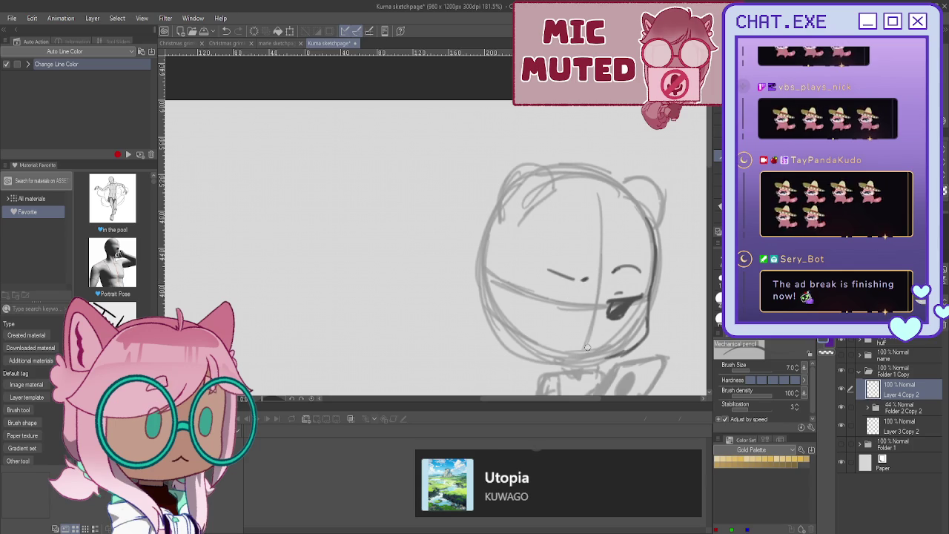
mouse_move(566, 300)
mouse_down()
mouse_move(534, 295)
mouse_move(570, 302)
mouse_move(563, 316)
mouse_move(547, 311)
mouse_move(551, 302)
mouse_up()
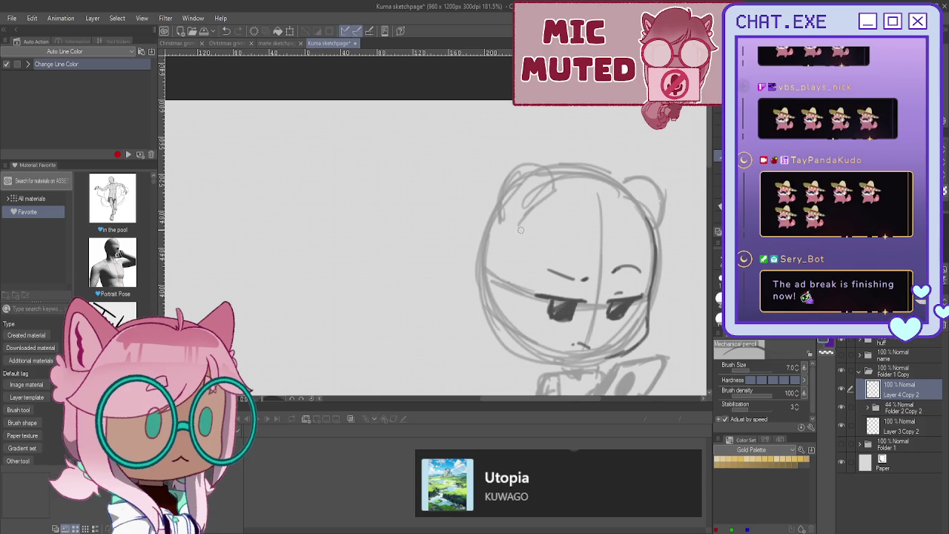
drag(510, 337, 555, 360)
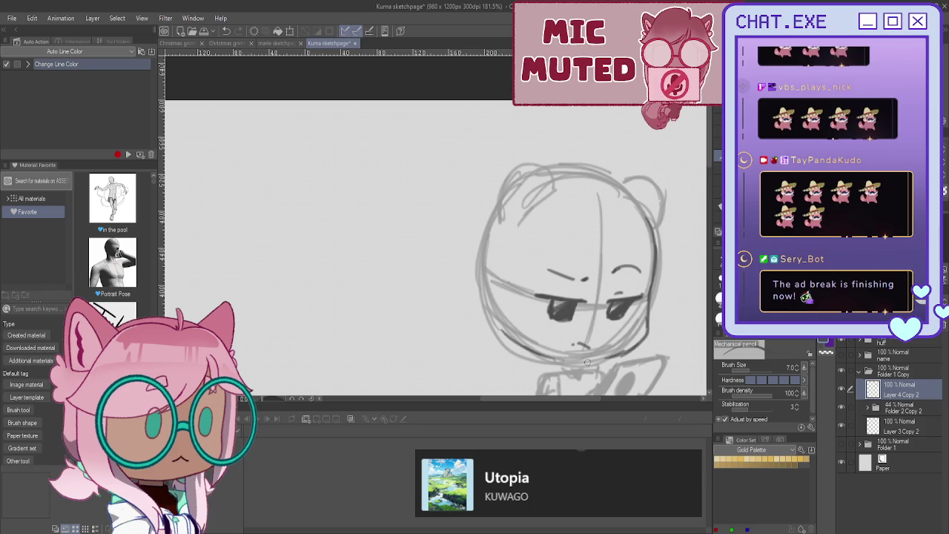
mouse_move(619, 357)
mouse_down()
mouse_move(563, 366)
mouse_move(509, 337)
mouse_up()
scroll(508, 338, down, 2)
scroll(509, 338, up, 2)
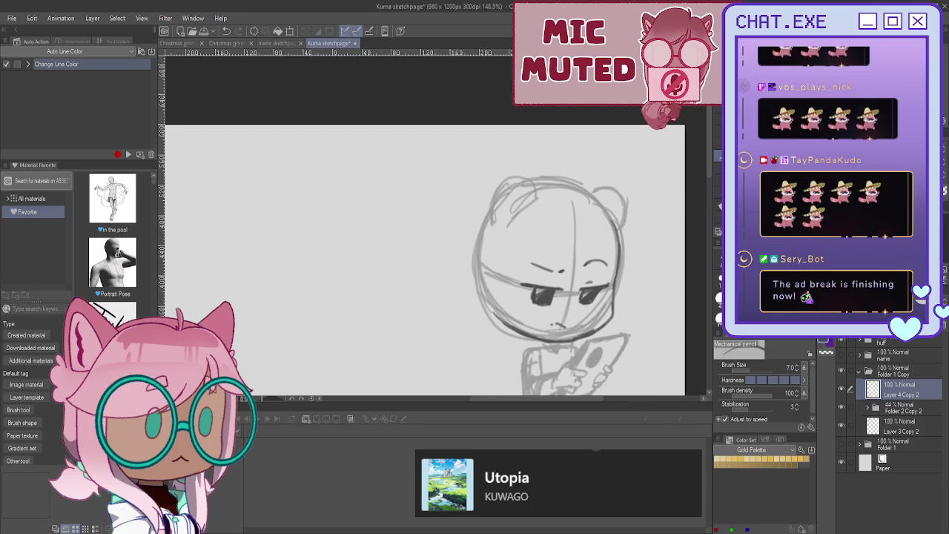
scroll(509, 338, down, 1)
Step: Darken the chibi's neck, shoulder, arm folds and hand outlines
drag(660, 209, 530, 271)
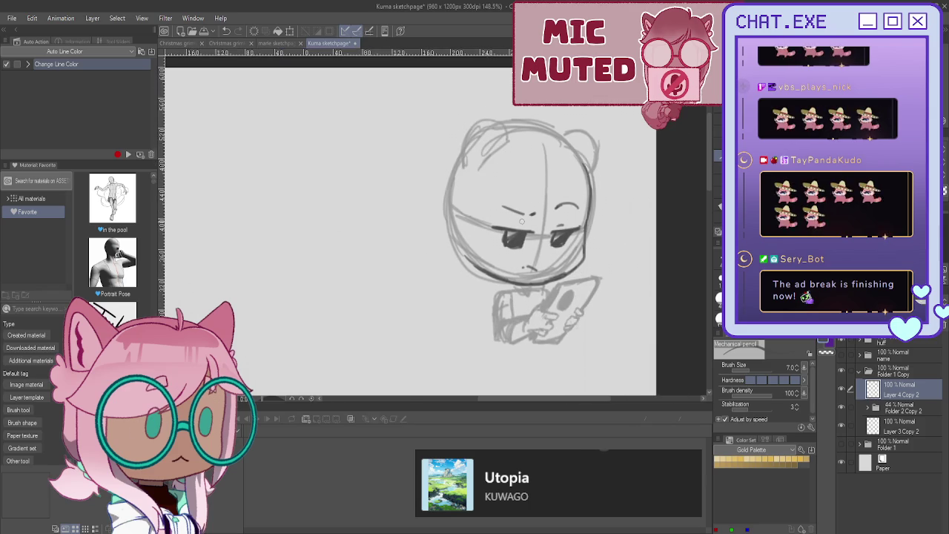
scroll(533, 273, up, 1)
scroll(535, 274, up, 1)
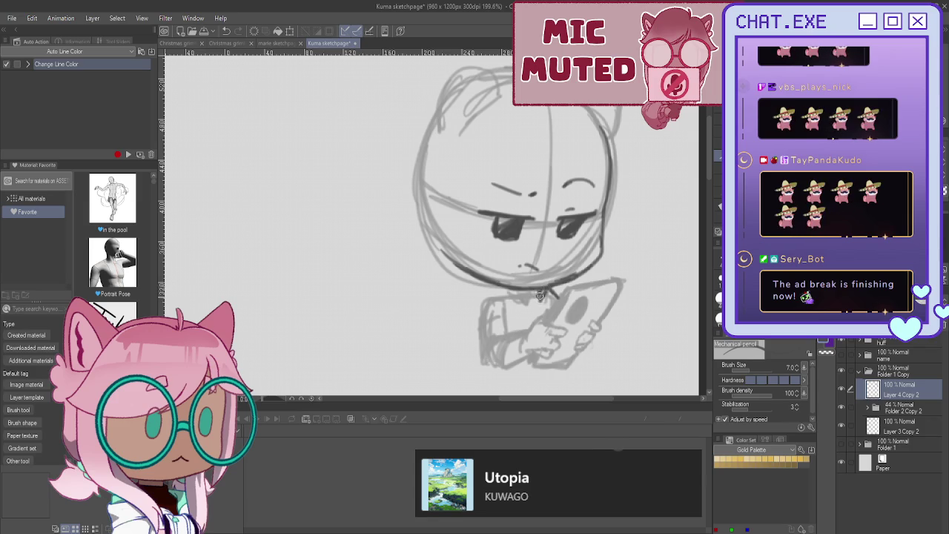
mouse_move(536, 295)
mouse_down()
mouse_move(546, 311)
mouse_move(535, 316)
mouse_move(523, 296)
mouse_move(521, 323)
mouse_move(537, 326)
mouse_up()
mouse_move(512, 285)
mouse_down()
mouse_move(480, 295)
mouse_move(486, 335)
mouse_up()
drag(503, 301, 504, 350)
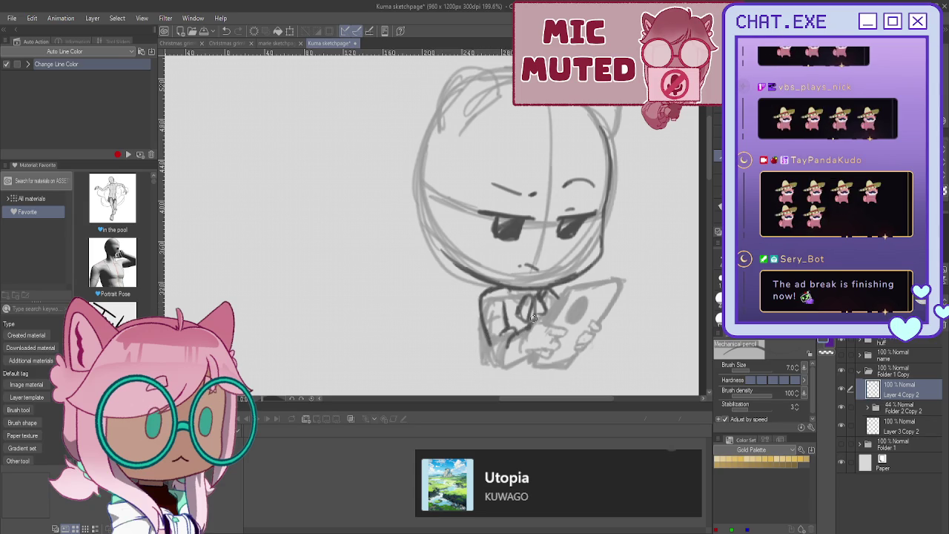
mouse_move(544, 320)
mouse_down()
mouse_move(563, 333)
mouse_move(558, 338)
mouse_up()
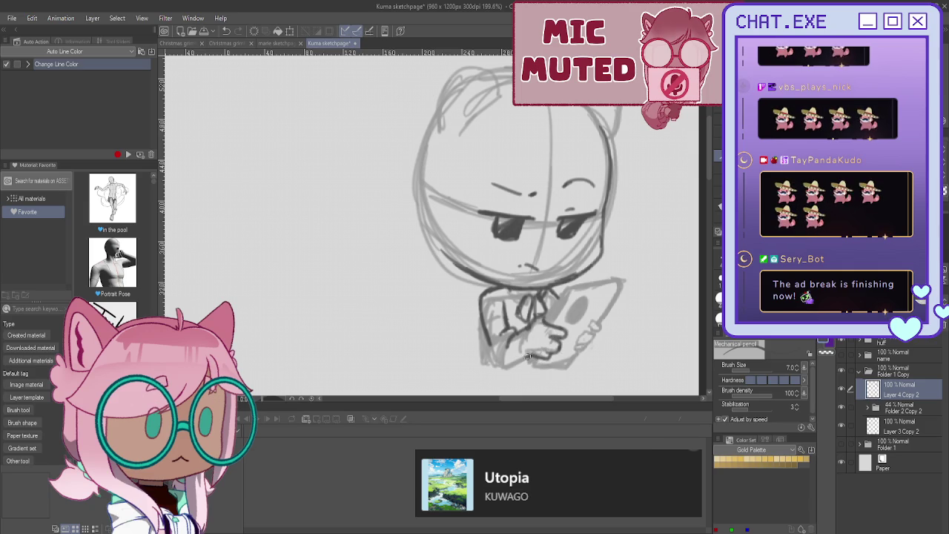
drag(525, 359, 494, 360)
mouse_move(498, 326)
mouse_down()
mouse_move(484, 348)
mouse_move(491, 359)
mouse_move(484, 349)
mouse_up()
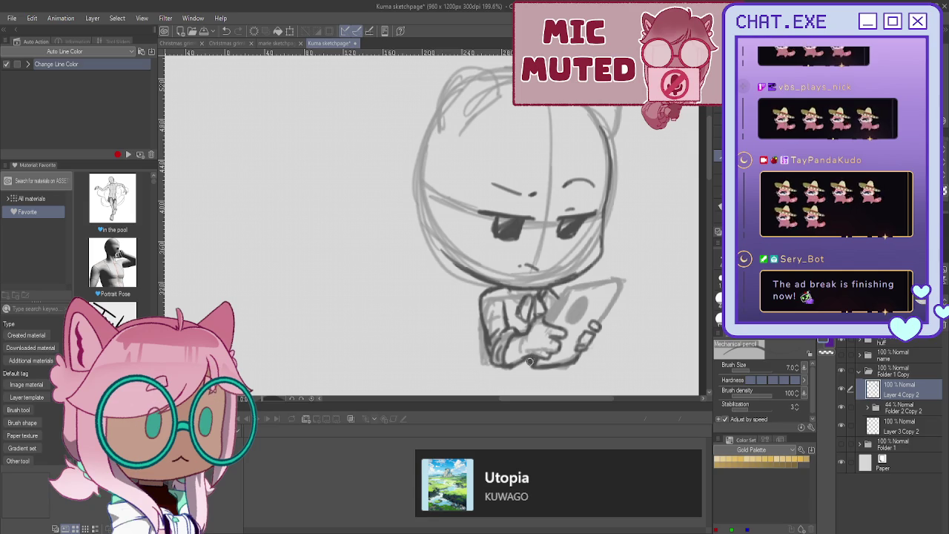
Step: Draw the tablet's edges and add three ellipsis dots beside the face
drag(624, 284, 600, 324)
mouse_move(621, 281)
mouse_down()
mouse_move(582, 281)
mouse_move(549, 294)
mouse_move(546, 312)
mouse_up()
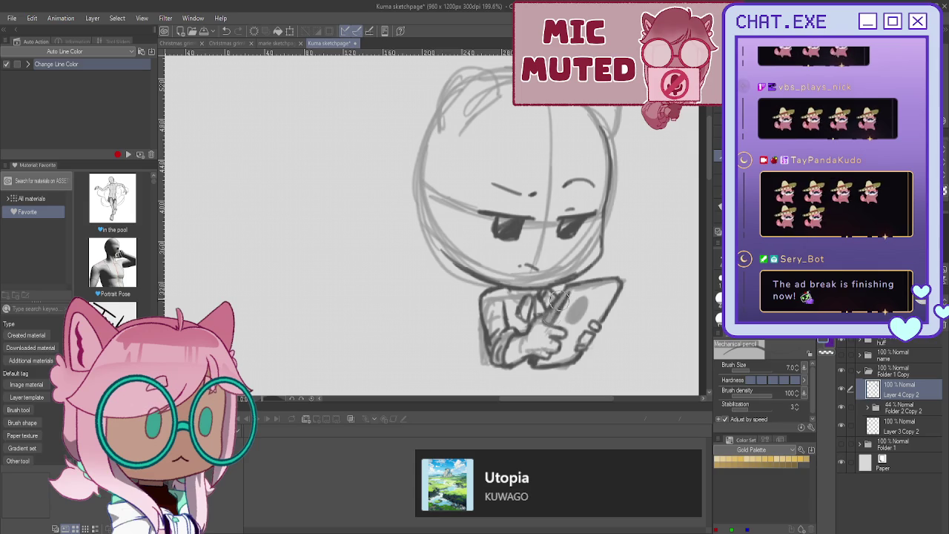
mouse_move(565, 288)
mouse_down()
mouse_move(543, 317)
mouse_move(554, 315)
mouse_move(551, 326)
mouse_up()
drag(568, 293, 548, 323)
mouse_move(621, 280)
mouse_down()
mouse_move(567, 294)
mouse_move(585, 317)
mouse_move(568, 323)
mouse_move(578, 299)
mouse_move(569, 319)
mouse_up()
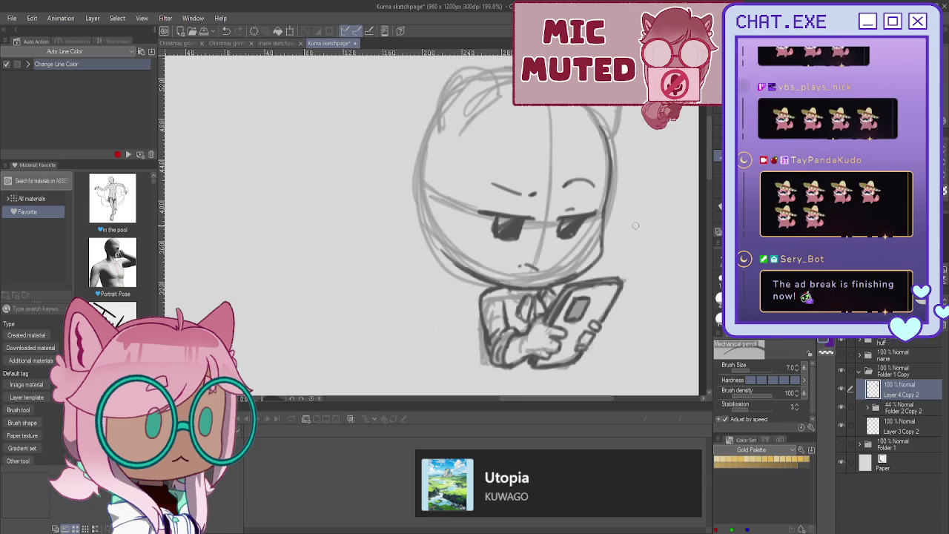
drag(634, 228, 674, 237)
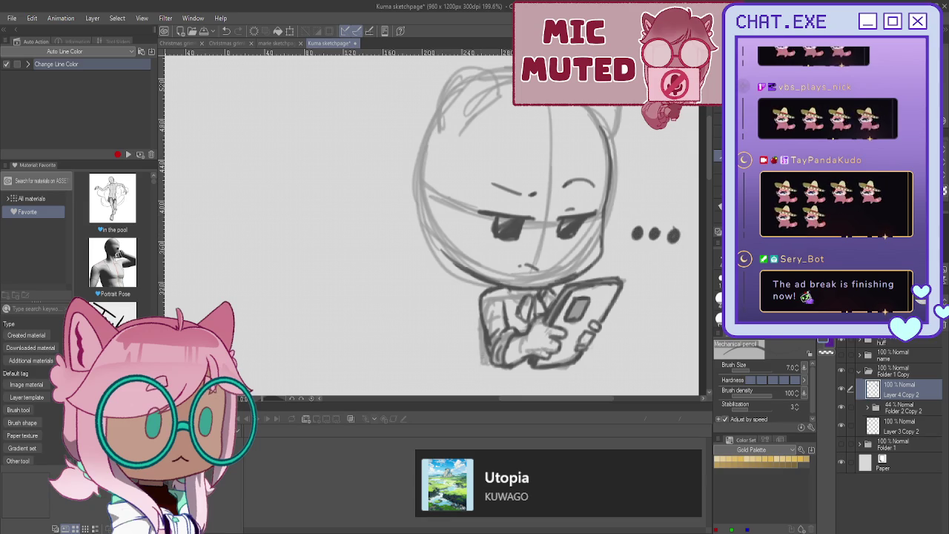
Step: Add Layer 9 above Layer 4 Copy 2 and return the view to the phone-holding chibi
key(ctrl+shift+n)
drag(519, 223, 493, 286)
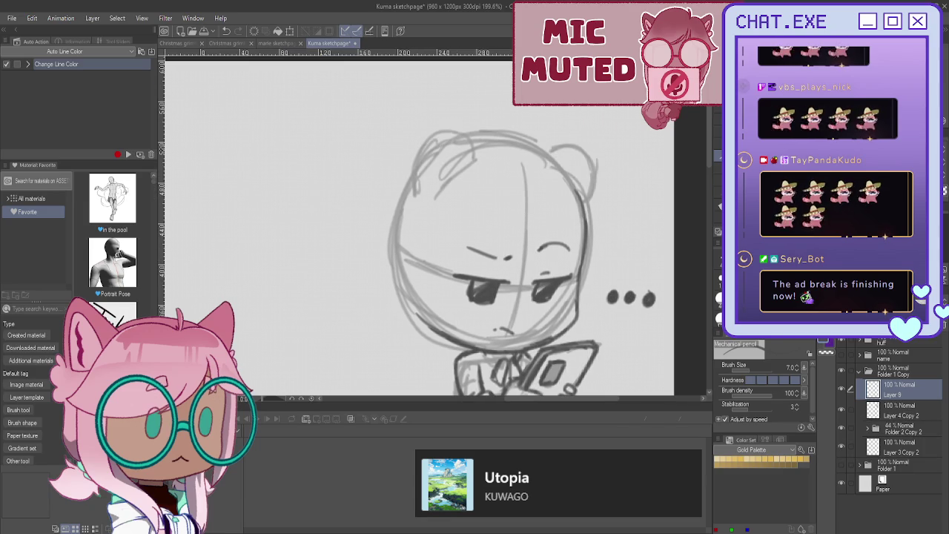
scroll(492, 189, down, 1)
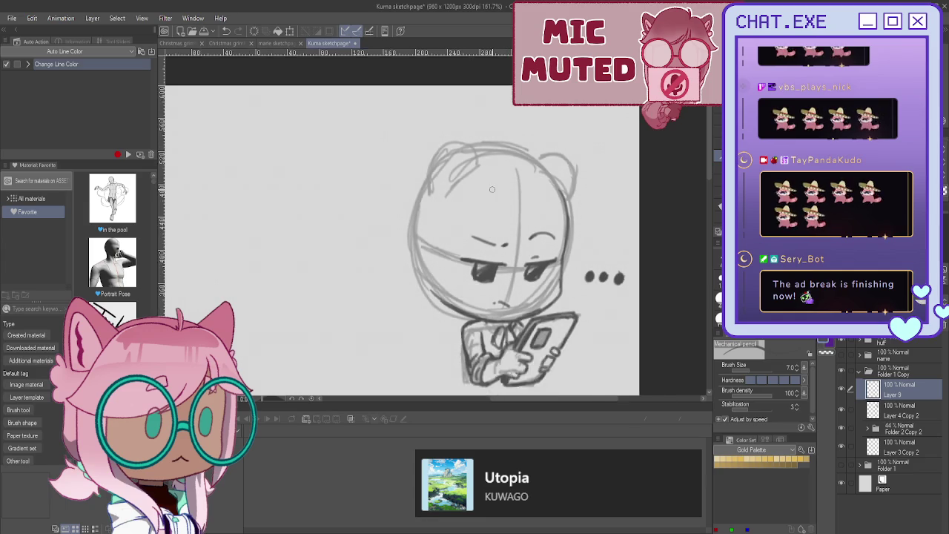
scroll(491, 189, down, 1)
mouse_move(491, 356)
mouse_down()
mouse_move(534, 111)
mouse_move(492, 196)
mouse_up()
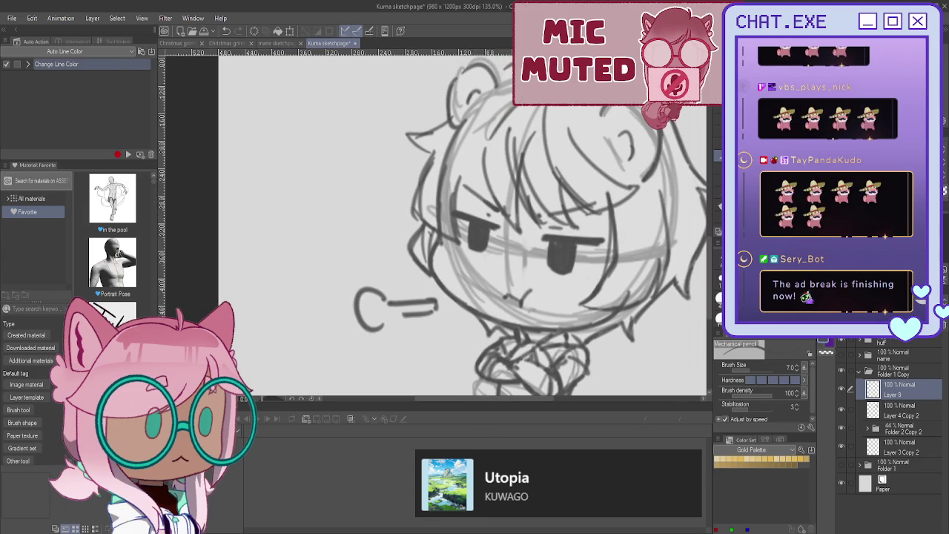
mouse_move(492, 196)
mouse_down()
mouse_move(491, 474)
mouse_move(564, 274)
mouse_move(556, 327)
mouse_up()
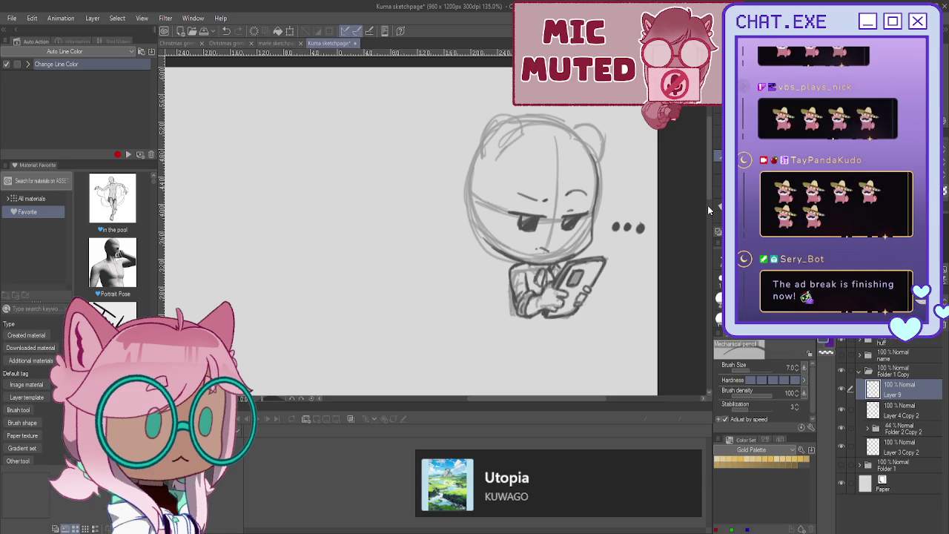
Step: Zoom in and redraw both bear ears on the sleepy chibi's head darker
key(ctrl+plus)
key(ctrl+plus)
key(ctrl+plus)
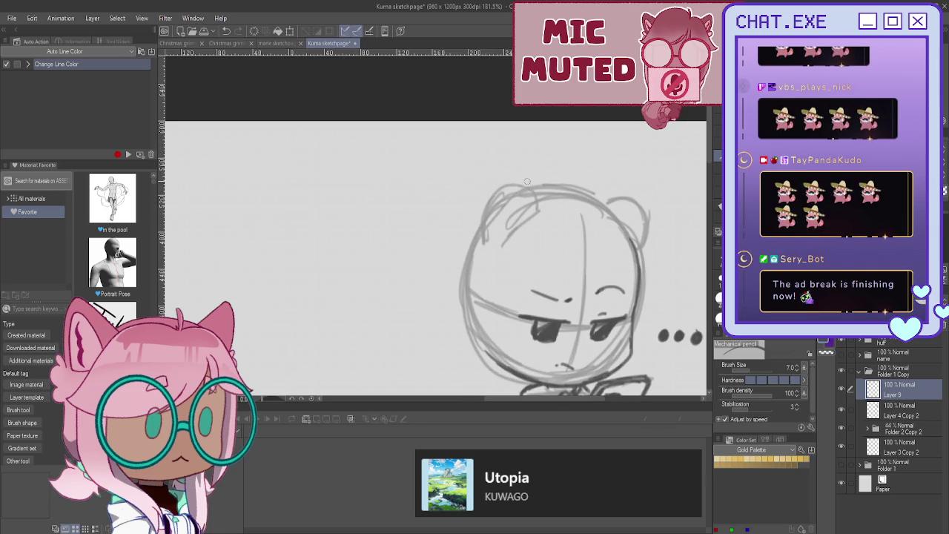
mouse_move(537, 211)
mouse_down()
mouse_move(504, 194)
mouse_move(488, 242)
mouse_up()
drag(491, 202, 520, 179)
drag(500, 234, 511, 227)
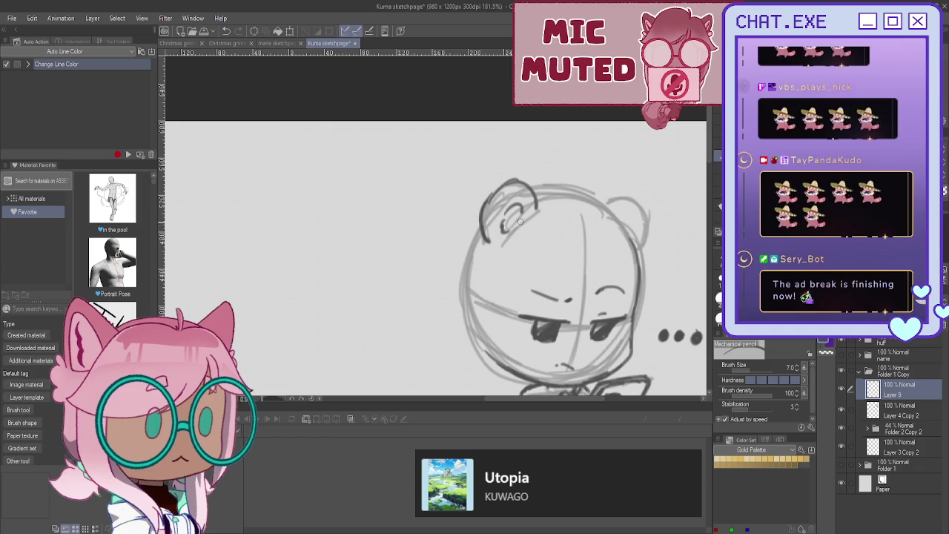
mouse_move(603, 205)
mouse_down()
mouse_move(639, 223)
mouse_move(636, 243)
mouse_up()
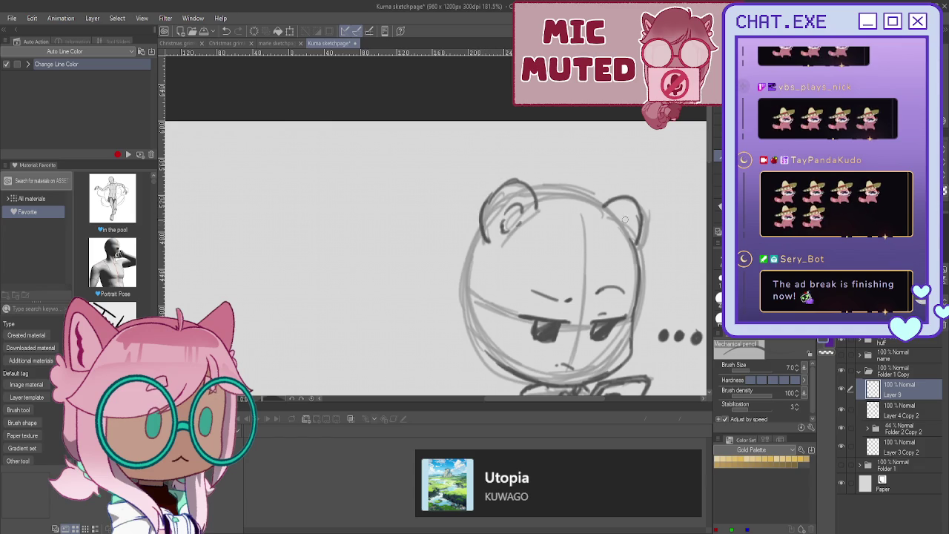
Step: Rough in a parting and fringe strands over the head, undoing the spiky top stroke
mouse_move(560, 186)
mouse_down()
mouse_move(540, 248)
mouse_move(585, 321)
mouse_up()
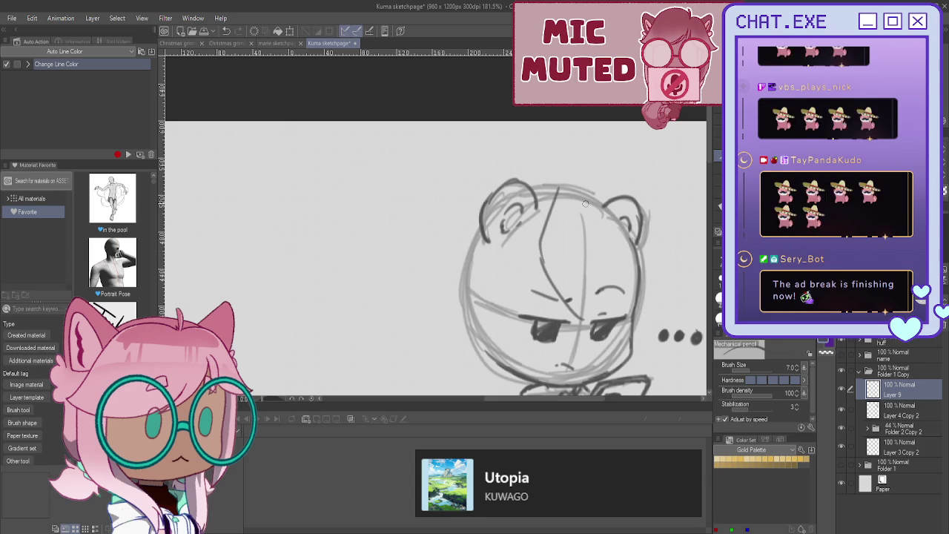
mouse_move(566, 222)
mouse_down()
mouse_move(605, 293)
mouse_move(645, 290)
mouse_up()
drag(588, 269, 630, 297)
mouse_move(565, 236)
mouse_down()
mouse_move(589, 270)
mouse_move(597, 313)
mouse_move(548, 273)
mouse_up()
mouse_move(590, 320)
mouse_down()
mouse_move(540, 260)
mouse_move(550, 201)
mouse_move(537, 166)
mouse_move(447, 200)
mouse_move(468, 222)
mouse_move(433, 268)
mouse_move(449, 338)
mouse_move(461, 342)
mouse_up()
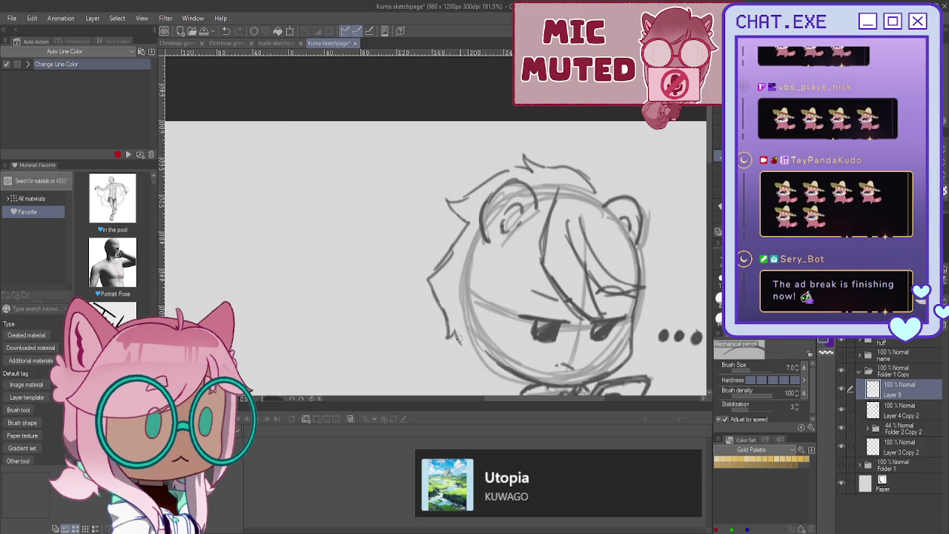
key(ctrl+z)
key(ctrl+z)
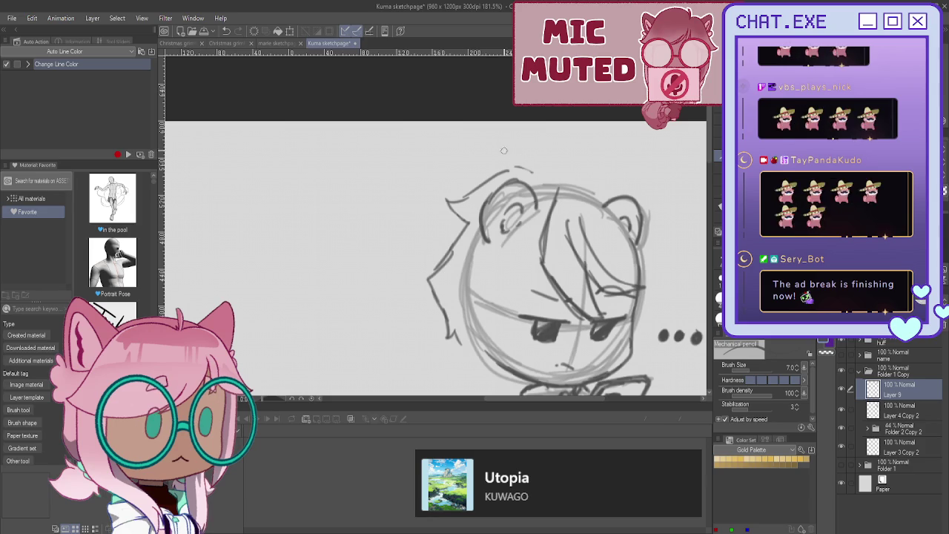
scroll(593, 370, up, 2)
scroll(581, 209, down, 3)
scroll(519, 223, up, 3)
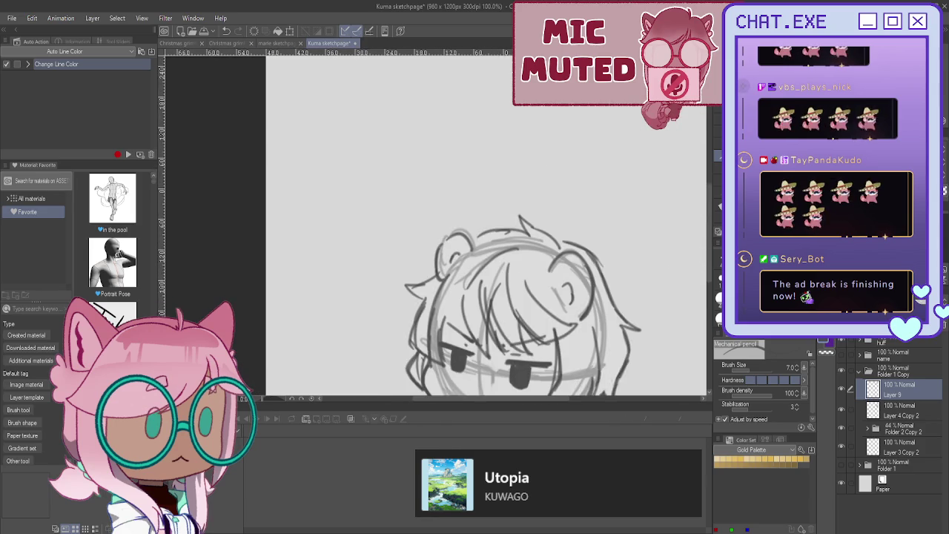
Step: Sketch hair locks down the left edge of the sleepy chibi's face
scroll(519, 222, down, 10)
scroll(534, 104, up, 1)
scroll(534, 104, up, 1)
scroll(534, 104, up, 1)
drag(568, 120, 561, 184)
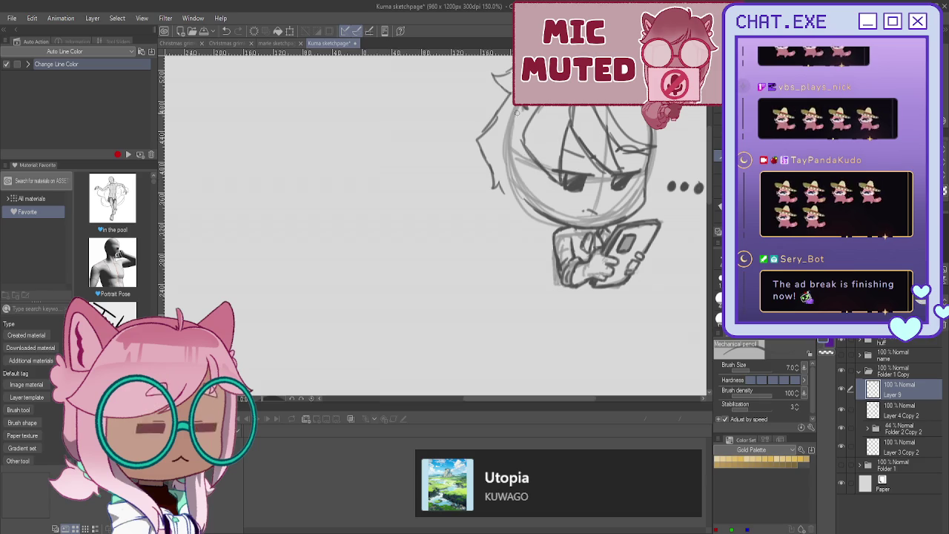
mouse_move(515, 145)
mouse_down()
mouse_move(510, 185)
mouse_move(531, 210)
mouse_up()
drag(538, 173, 556, 219)
mouse_move(511, 142)
mouse_down()
mouse_move(504, 185)
mouse_move(536, 212)
mouse_up()
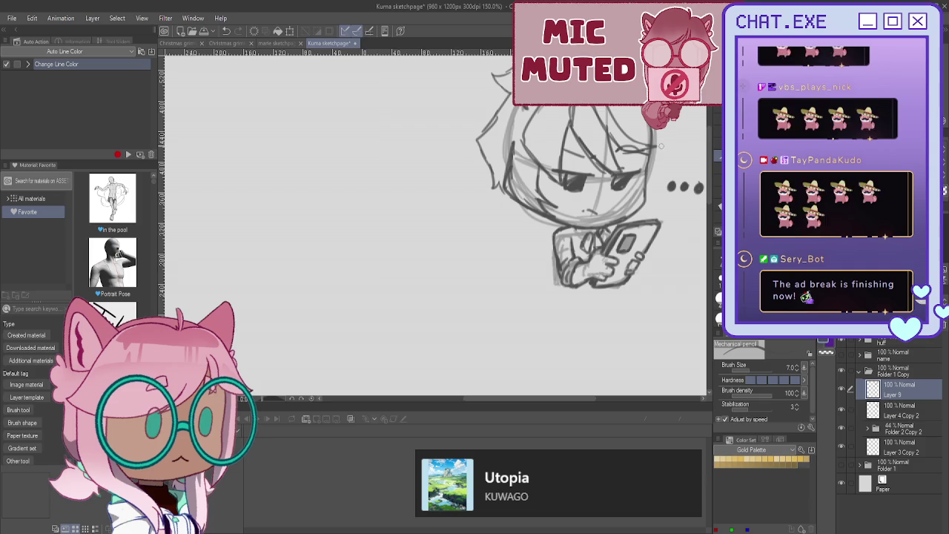
Step: Draw hair locks and small strokes along the face's right edge
drag(663, 166, 650, 207)
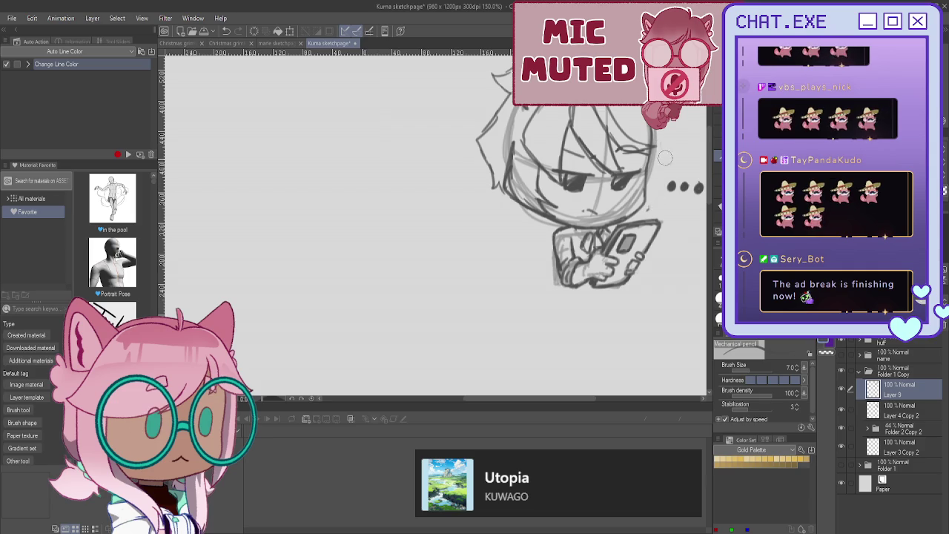
drag(659, 141, 648, 211)
drag(649, 165, 642, 206)
scroll(674, 281, down, 1)
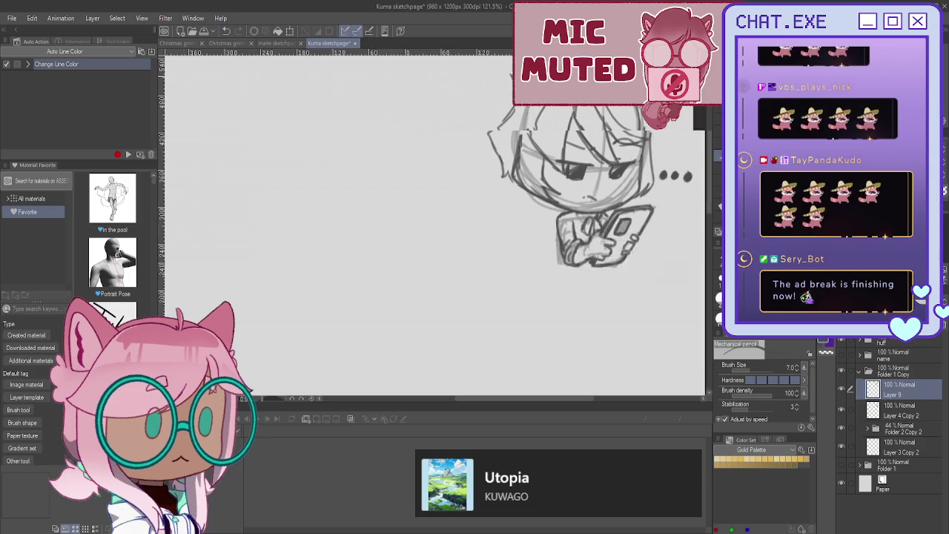
scroll(550, 218, down, 2)
scroll(550, 218, down, 1)
scroll(550, 218, down, 1)
scroll(550, 218, down, 1)
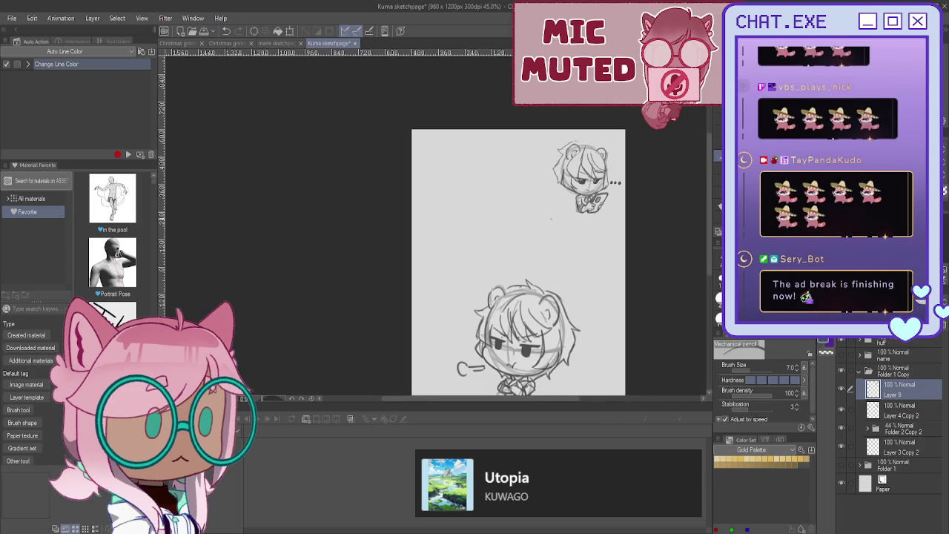
Step: Pan across the page to compare the phone chibi with the arms-crossed chibi
scroll(604, 168, up, 2)
scroll(604, 168, up, 2)
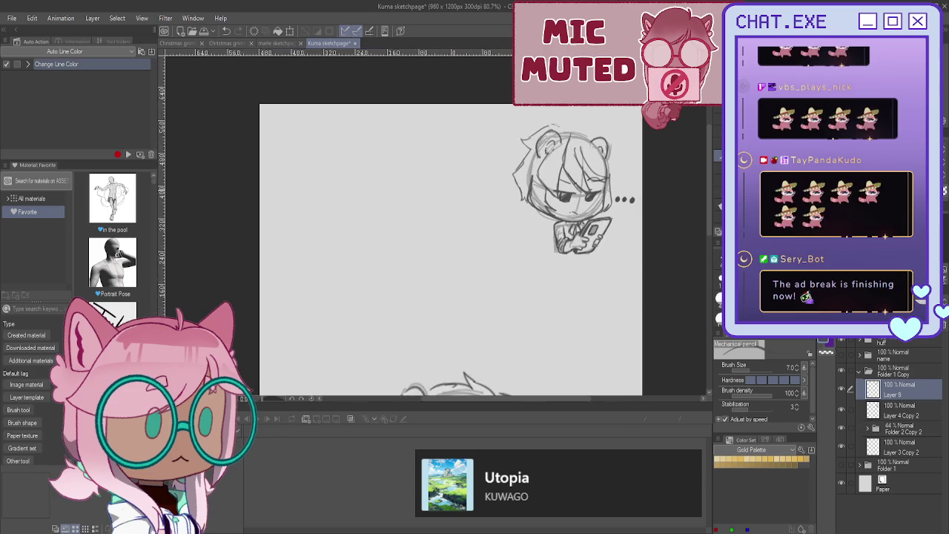
scroll(604, 168, up, 1)
scroll(598, 217, up, 1)
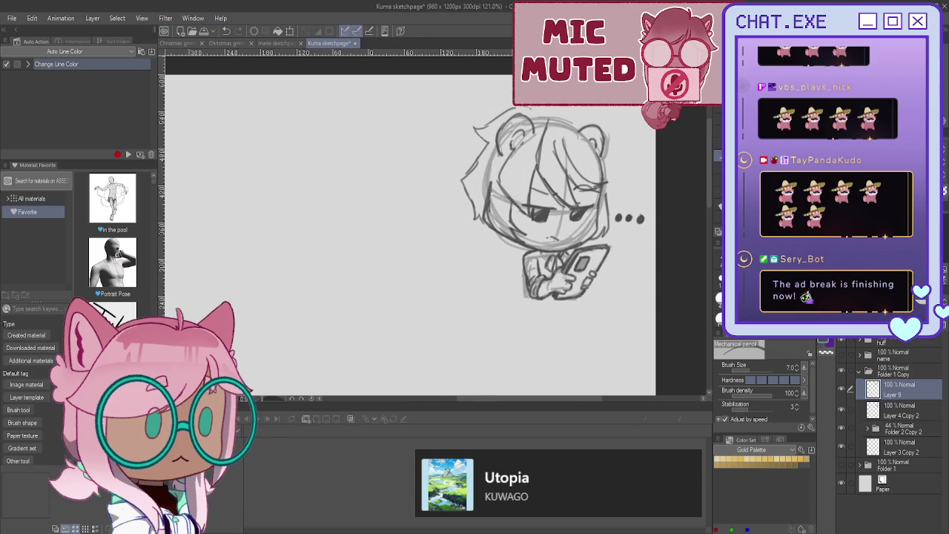
drag(445, 223, 620, 216)
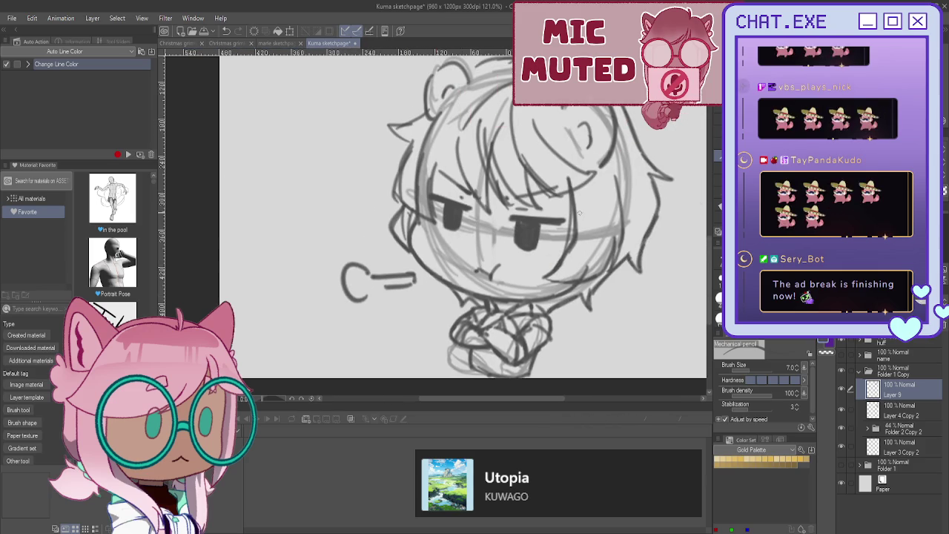
scroll(535, 225, down, 2)
drag(519, 222, 460, 289)
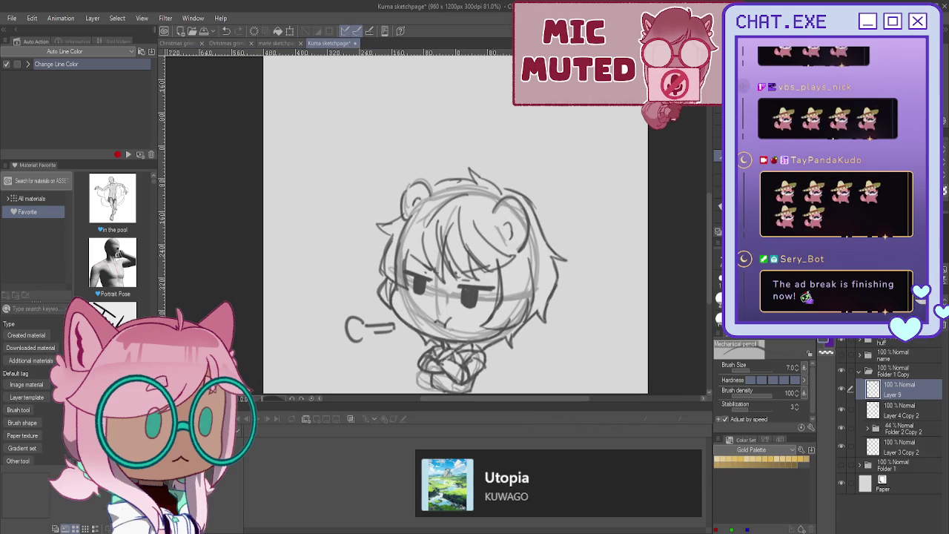
drag(554, 67, 563, 162)
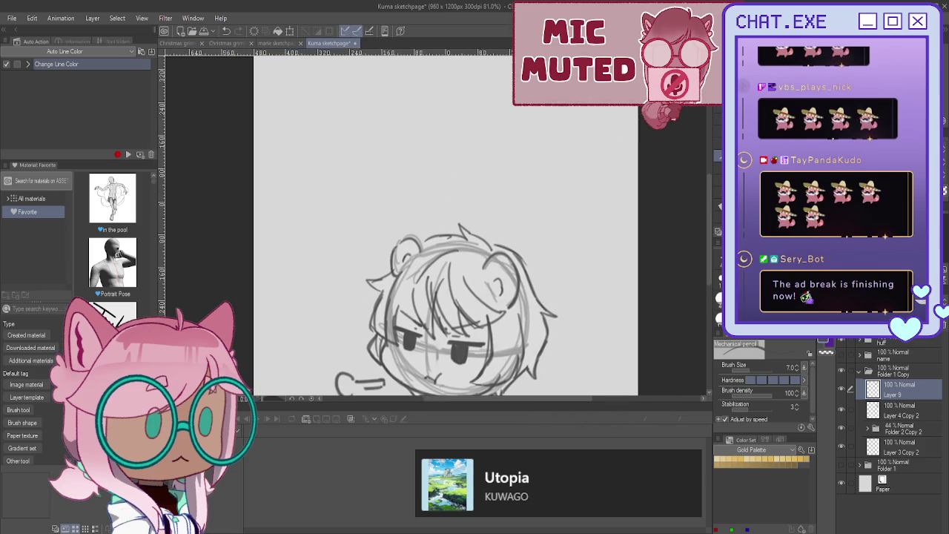
scroll(537, 219, up, 2)
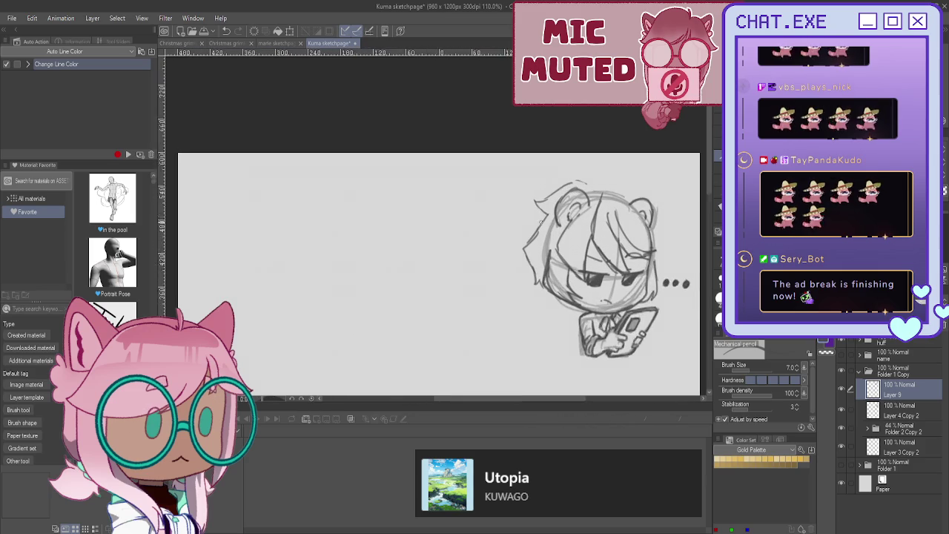
Step: Sketch a hooked hair lock at the head's top-left and a tuft on top
scroll(537, 218, up, 1)
mouse_move(571, 173)
mouse_down()
mouse_move(537, 187)
mouse_move(547, 211)
mouse_move(521, 248)
mouse_move(545, 320)
mouse_up()
mouse_move(531, 238)
mouse_down()
mouse_move(508, 247)
mouse_move(532, 248)
mouse_move(516, 278)
mouse_move(547, 329)
mouse_up()
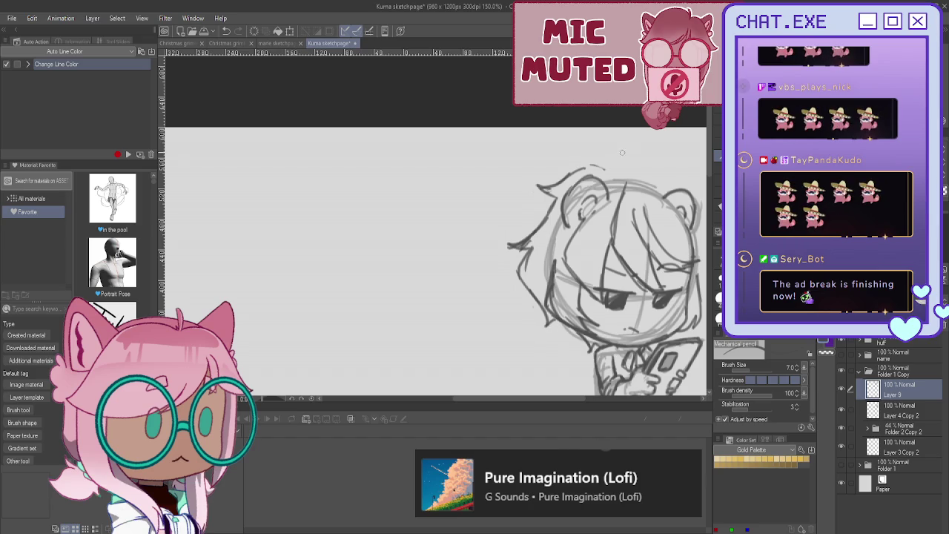
drag(647, 178, 612, 165)
mouse_move(620, 168)
mouse_down()
mouse_move(603, 153)
mouse_move(608, 169)
mouse_move(587, 169)
mouse_up()
Step: Add hair spikes and strands on the head's right side, undoing stray strokes
drag(556, 266, 461, 277)
scroll(555, 179, up, 1)
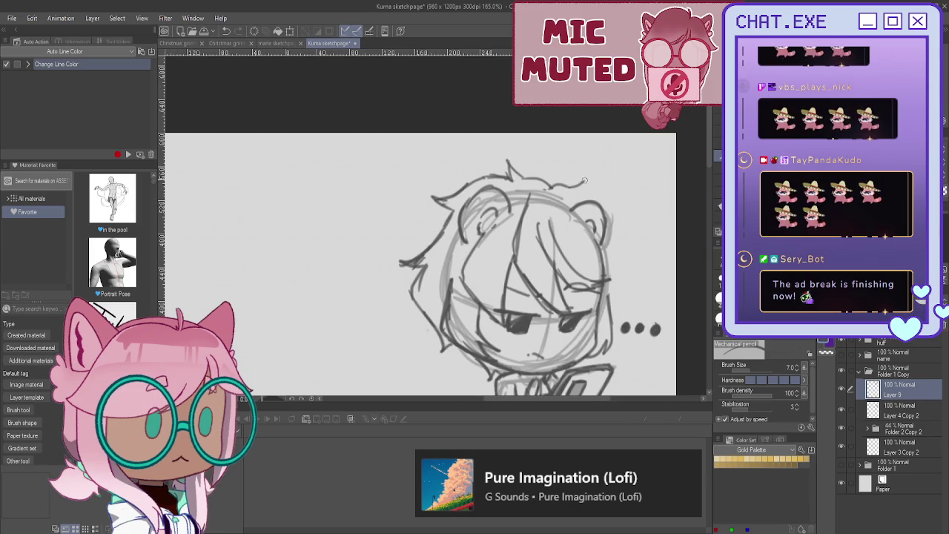
mouse_move(606, 238)
mouse_down()
mouse_move(622, 266)
mouse_move(610, 314)
mouse_up()
key(ctrl+z)
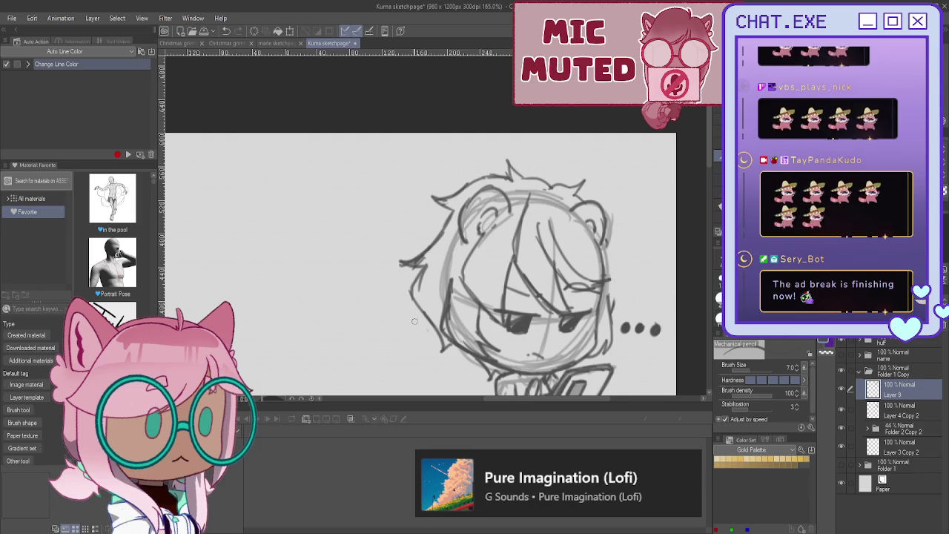
scroll(563, 296, up, 5)
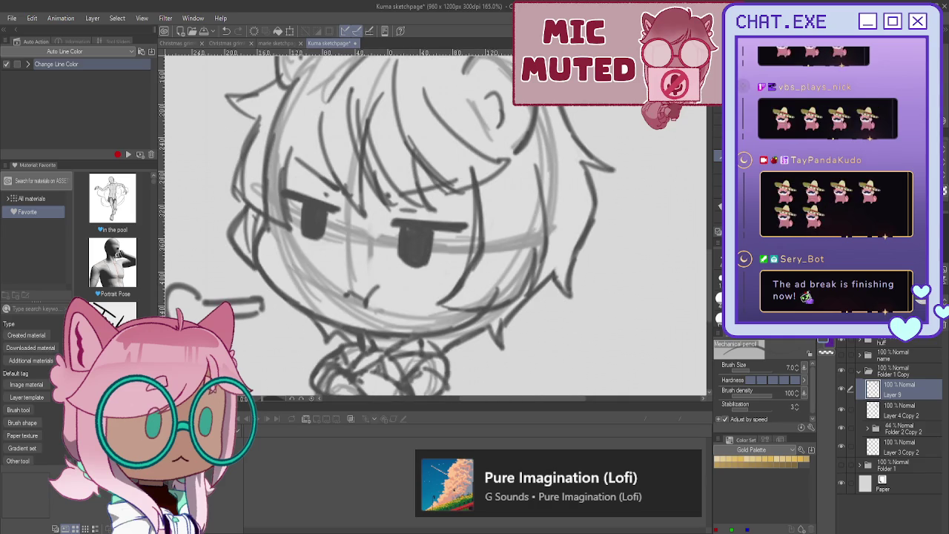
scroll(592, 138, down, 5)
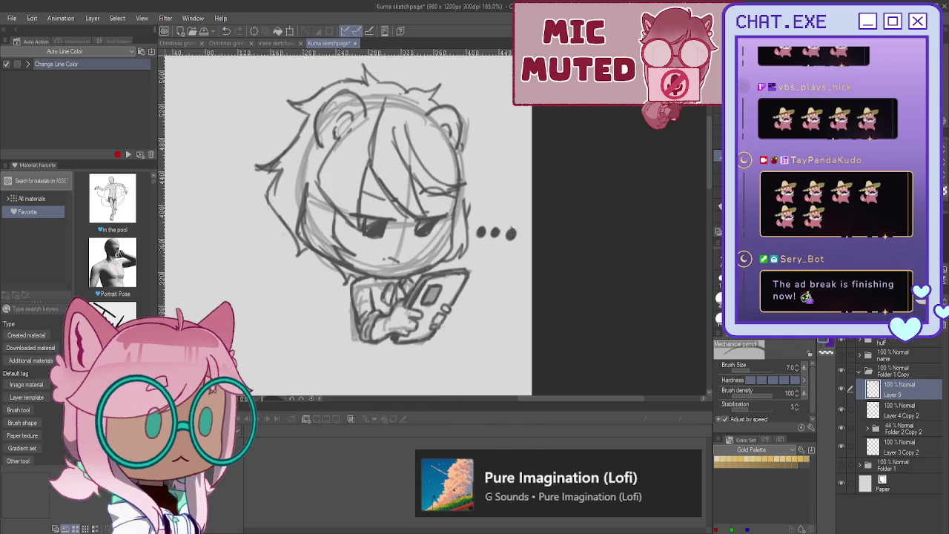
scroll(446, 164, up, 4)
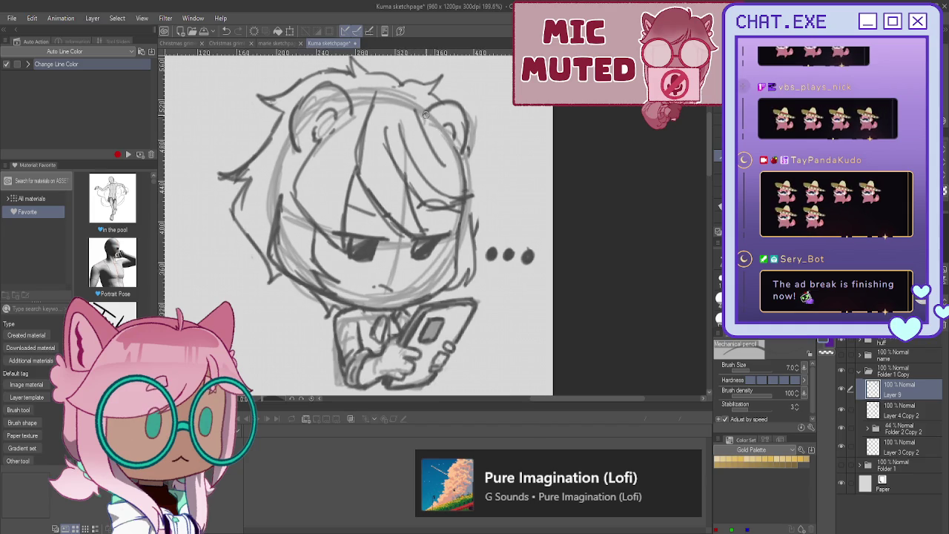
drag(476, 150, 472, 186)
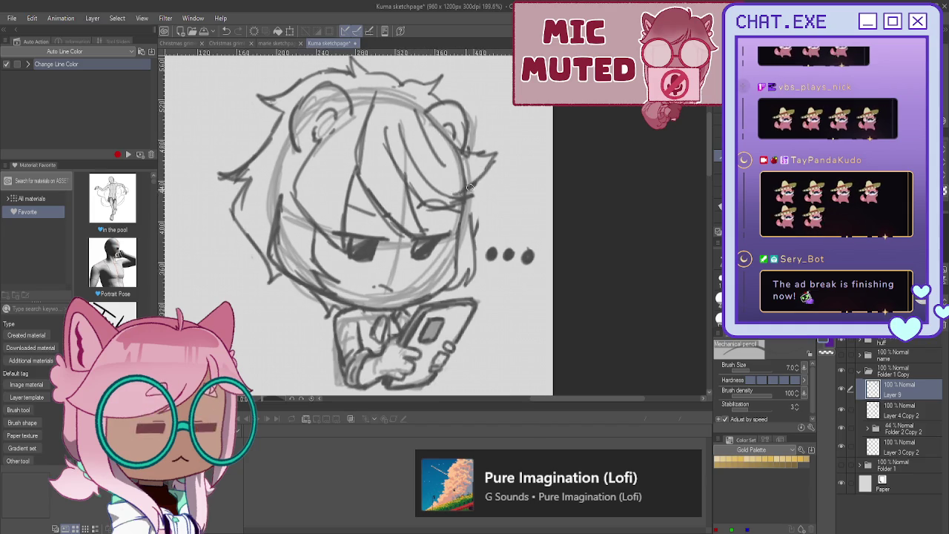
mouse_move(450, 148)
mouse_down()
mouse_move(478, 184)
mouse_move(445, 196)
mouse_up()
drag(401, 124, 437, 187)
key(ctrl+z)
key(ctrl+z)
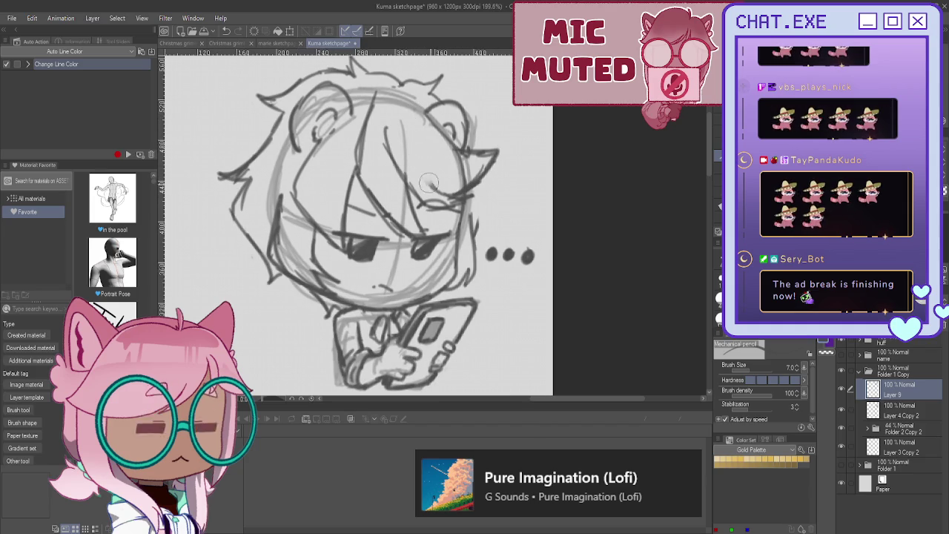
mouse_move(435, 193)
mouse_down()
mouse_move(405, 156)
mouse_move(445, 199)
mouse_up()
drag(412, 163, 456, 205)
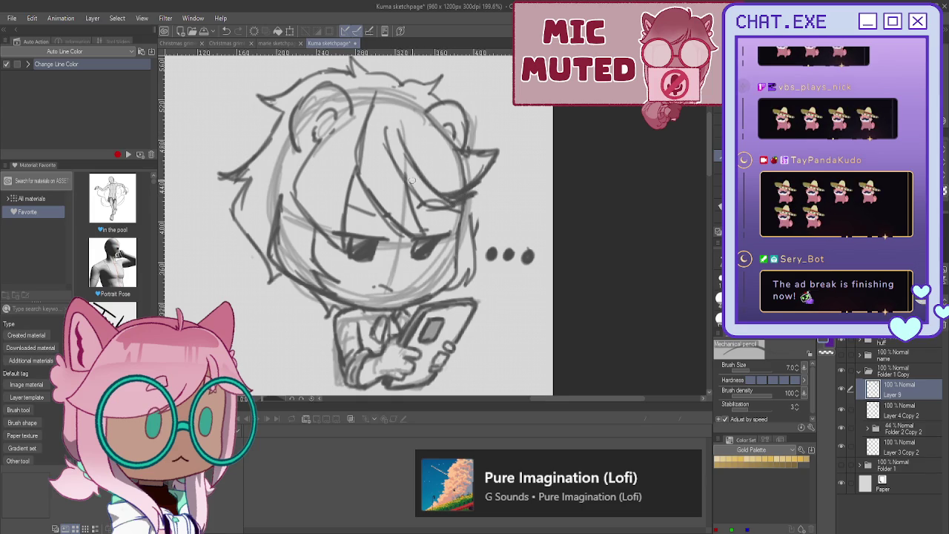
Step: Draw loose hair strands across the centre of the head
scroll(330, 155, down, 1)
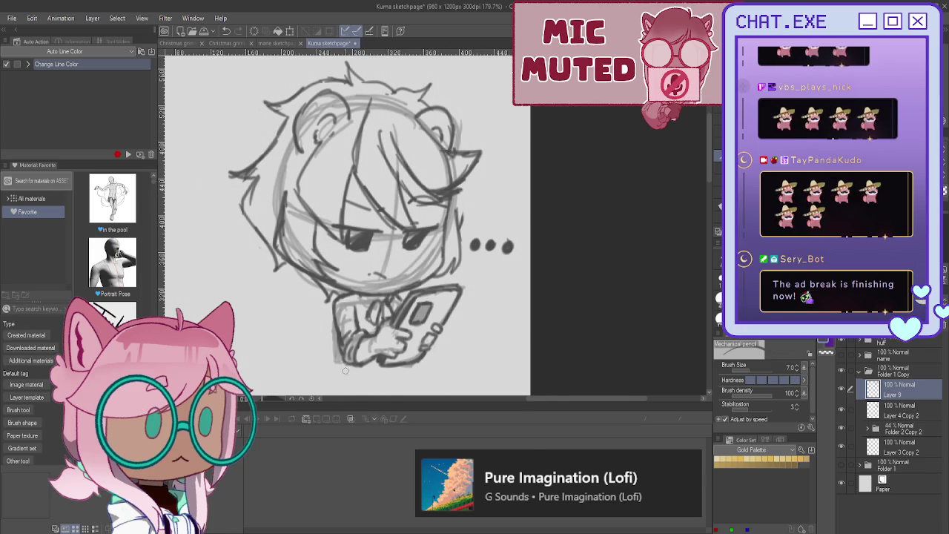
scroll(391, 210, up, 4)
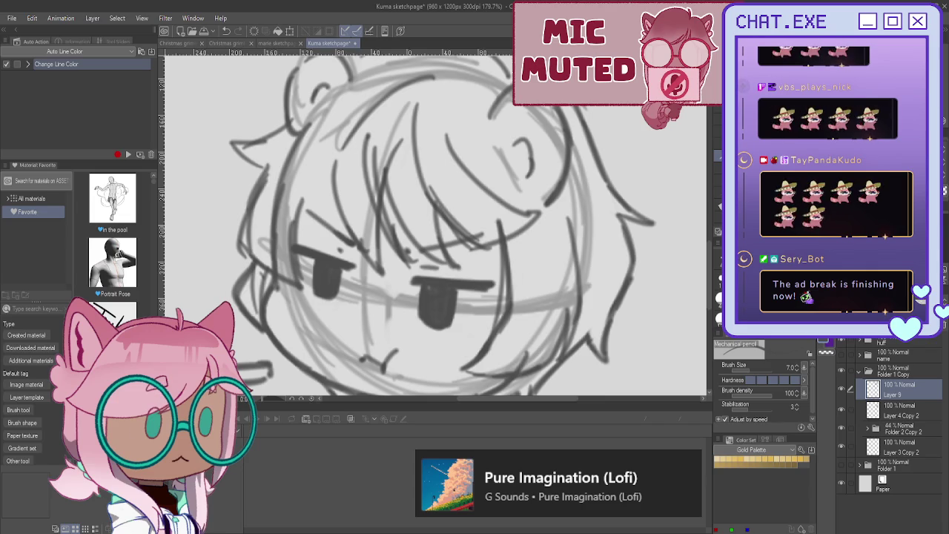
scroll(548, 175, down, 3)
scroll(444, 150, up, 1)
drag(439, 119, 463, 215)
drag(447, 140, 462, 218)
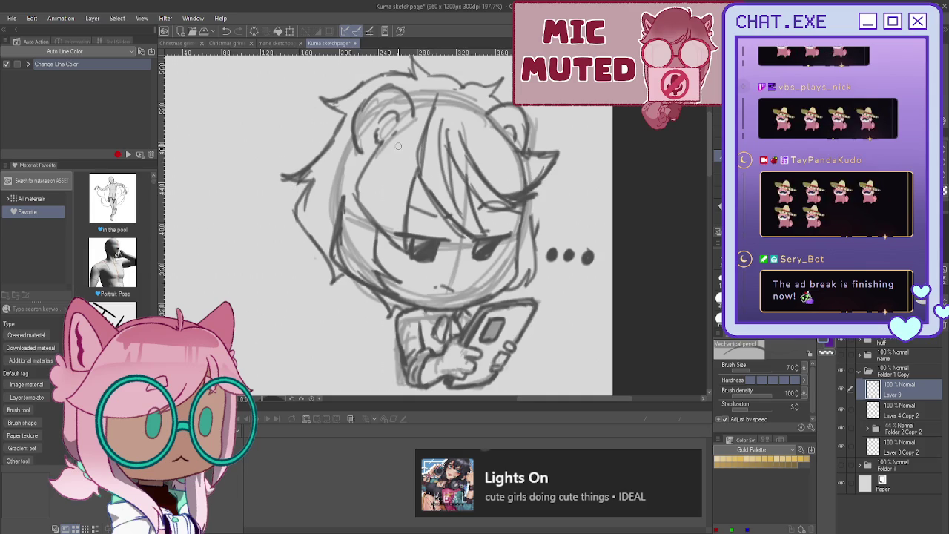
scroll(398, 146, down, 2)
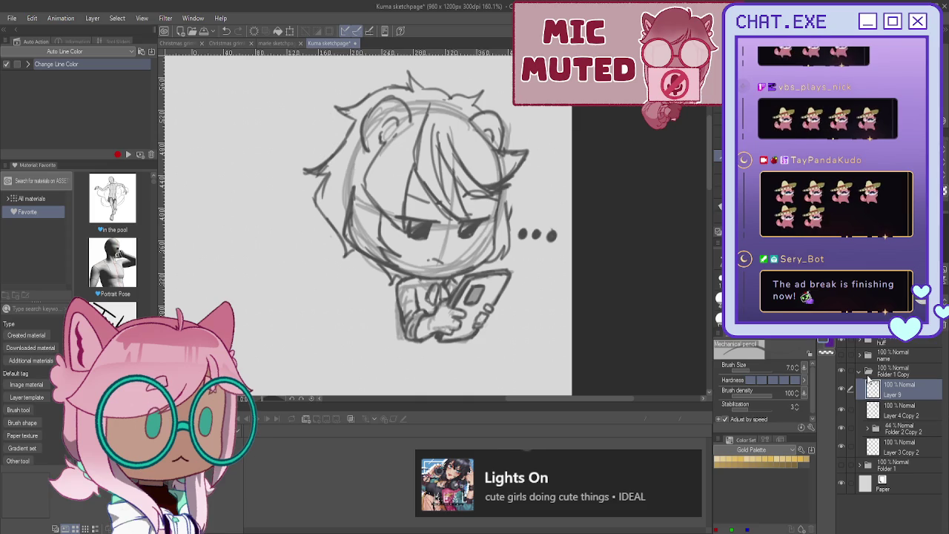
Step: Reveal the kuma title and move the phone chibi down beside the arms-crossed chibi
click(873, 369)
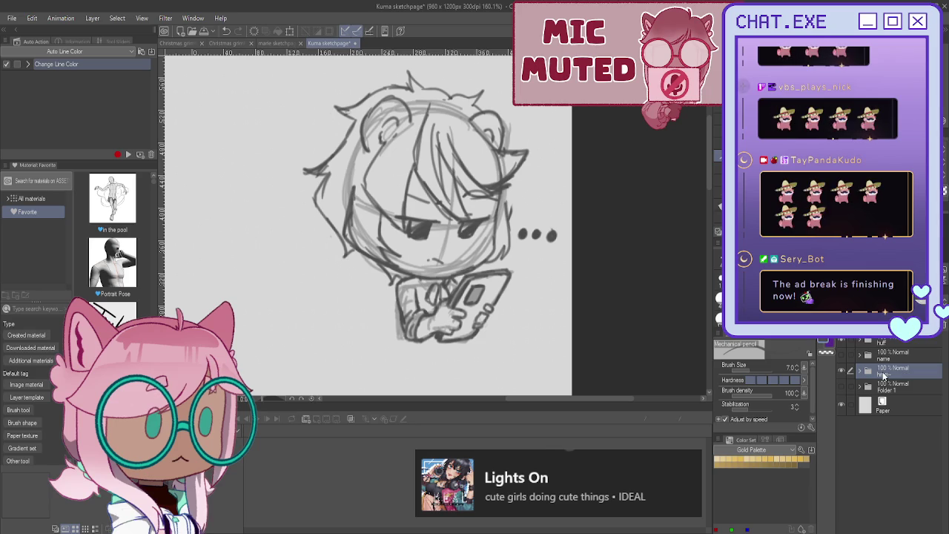
scroll(688, 321, down, 1)
scroll(688, 321, down, 2)
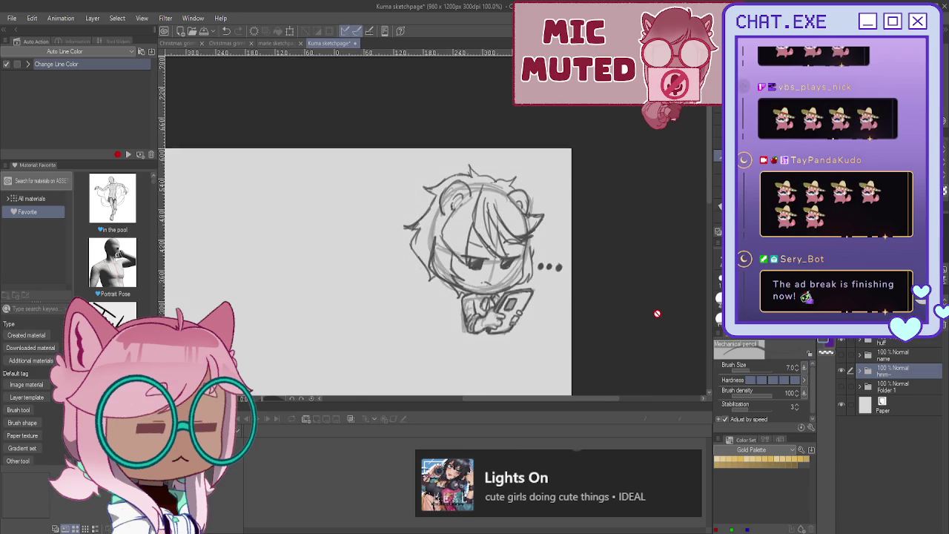
scroll(662, 313, down, 2)
drag(465, 315, 446, 182)
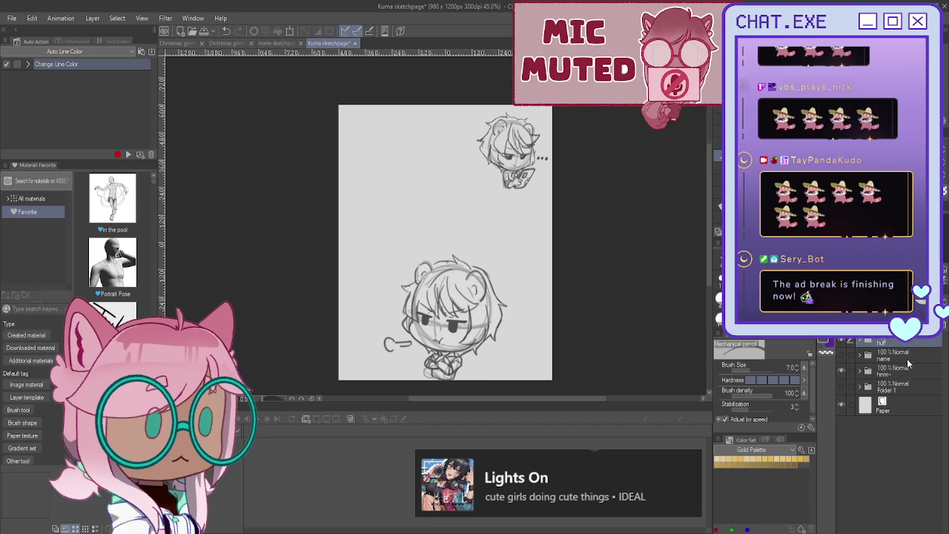
key(k)
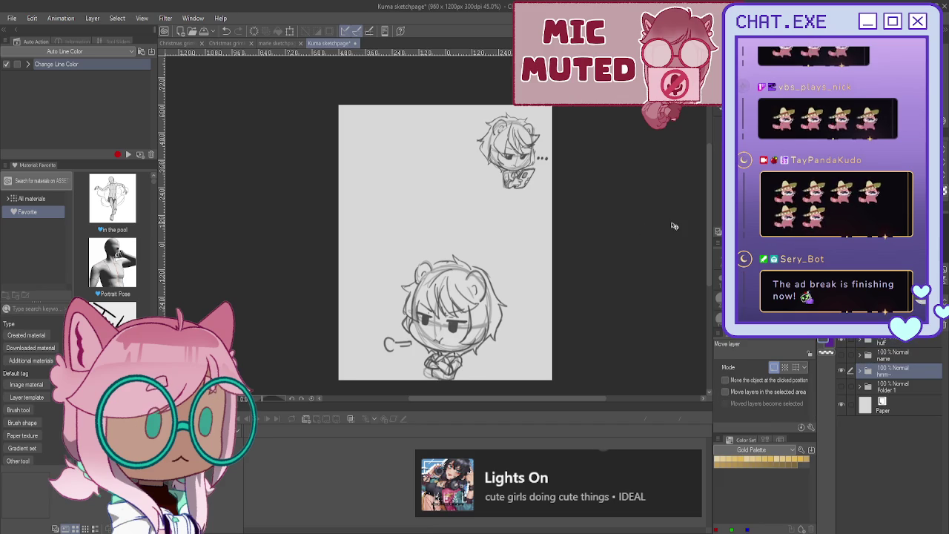
click(849, 359)
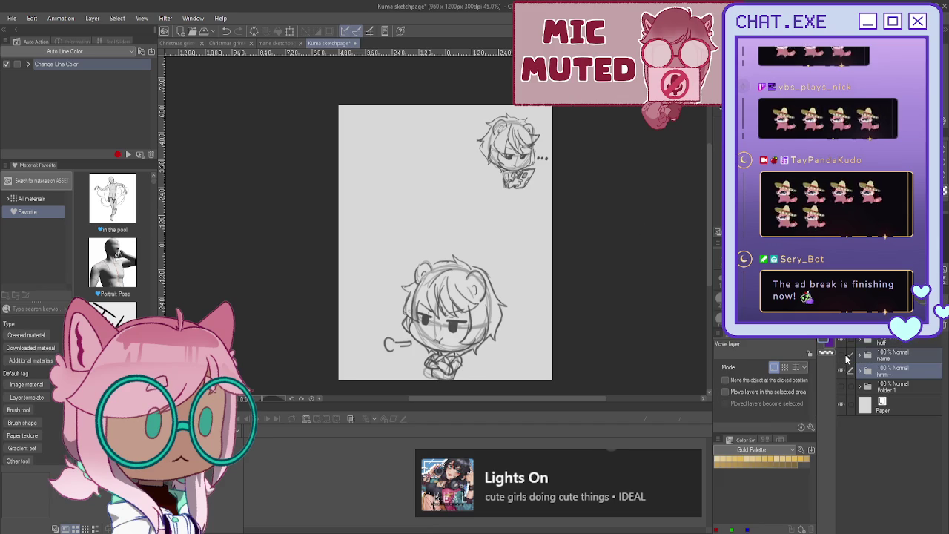
click(840, 355)
mouse_move(498, 193)
mouse_down()
mouse_move(496, 249)
mouse_move(523, 271)
mouse_up()
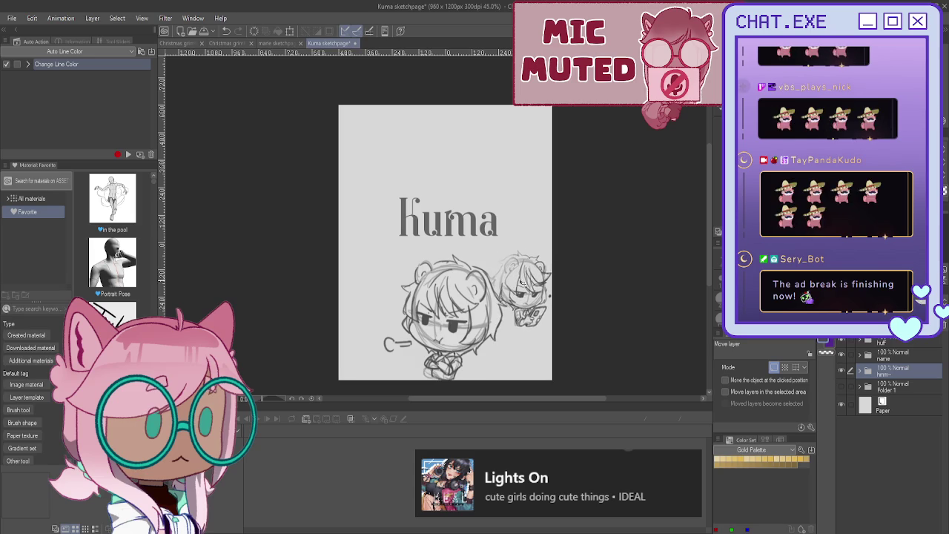
drag(522, 271, 521, 268)
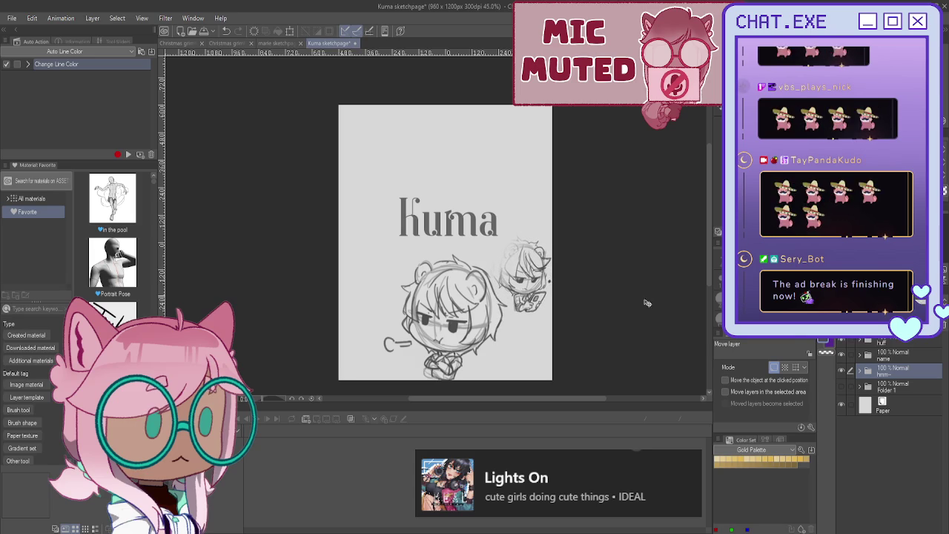
Step: Lower Layer 2's opacity and nudge the large arms-crossed chibi slightly up-left
click(857, 355)
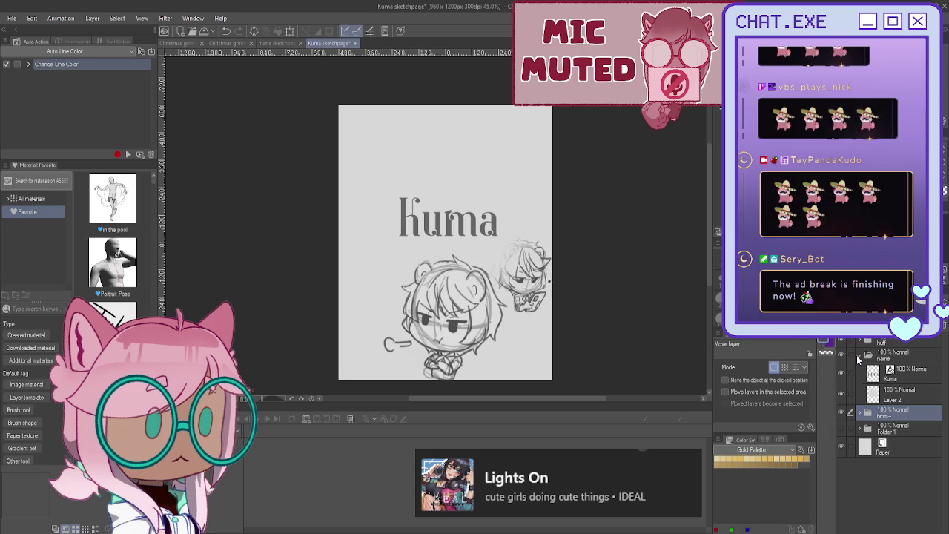
click(908, 389)
drag(927, 342, 889, 343)
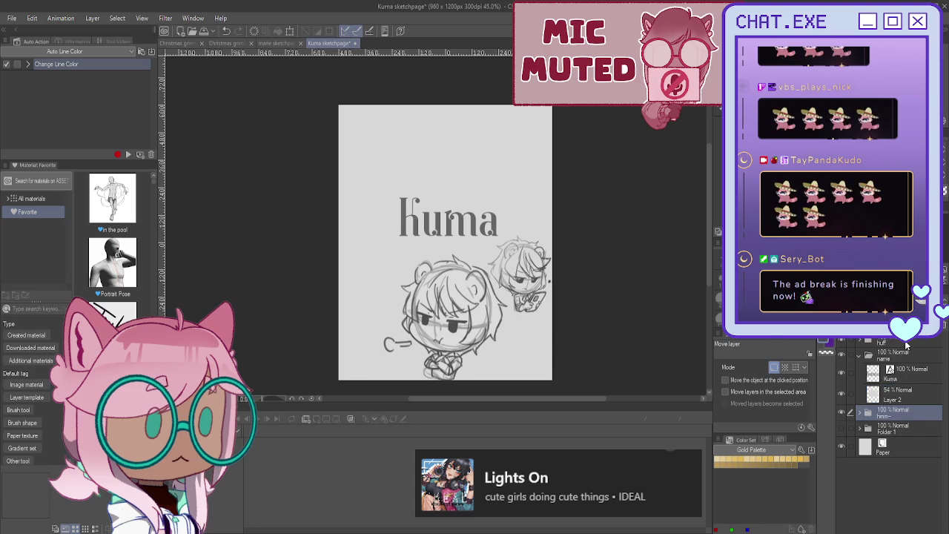
click(909, 346)
mouse_move(463, 316)
mouse_down()
mouse_move(438, 299)
mouse_move(448, 313)
mouse_move(461, 290)
mouse_up()
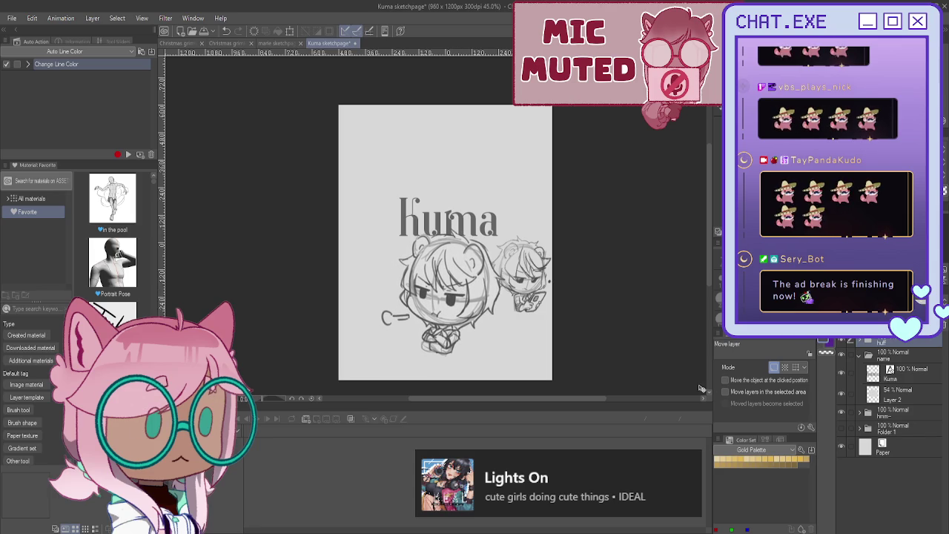
click(909, 414)
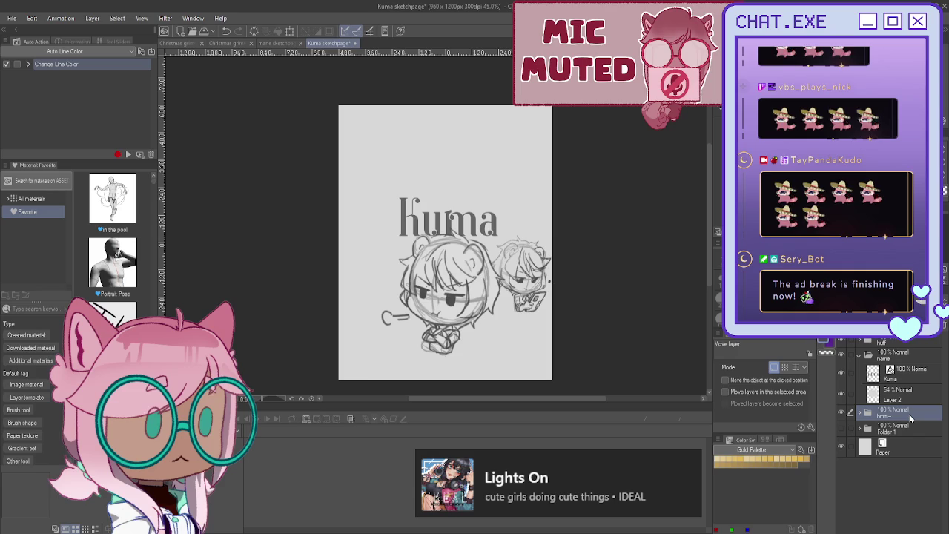
key(ctrl+t)
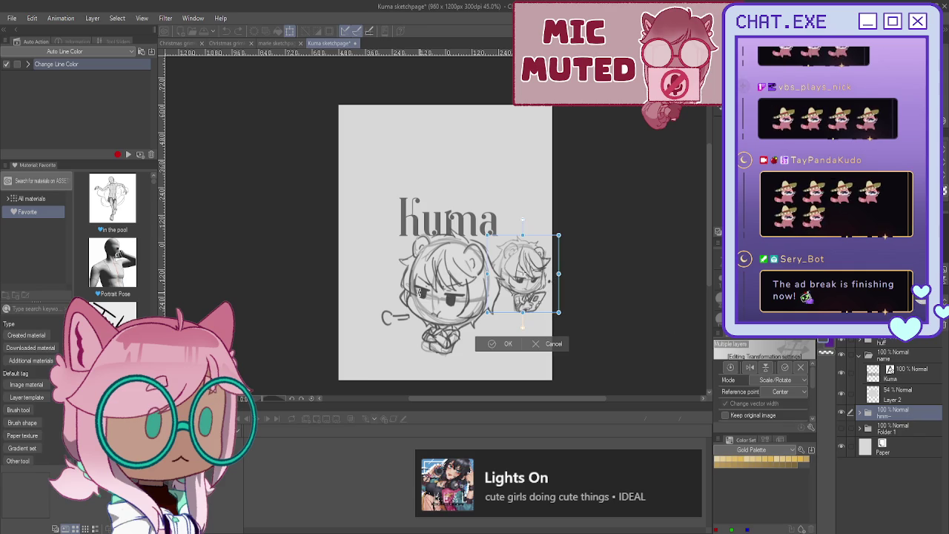
Step: Scale the phone chibi up slightly, move it to the bottom-right corner, and commit the transform
drag(486, 273, 477, 274)
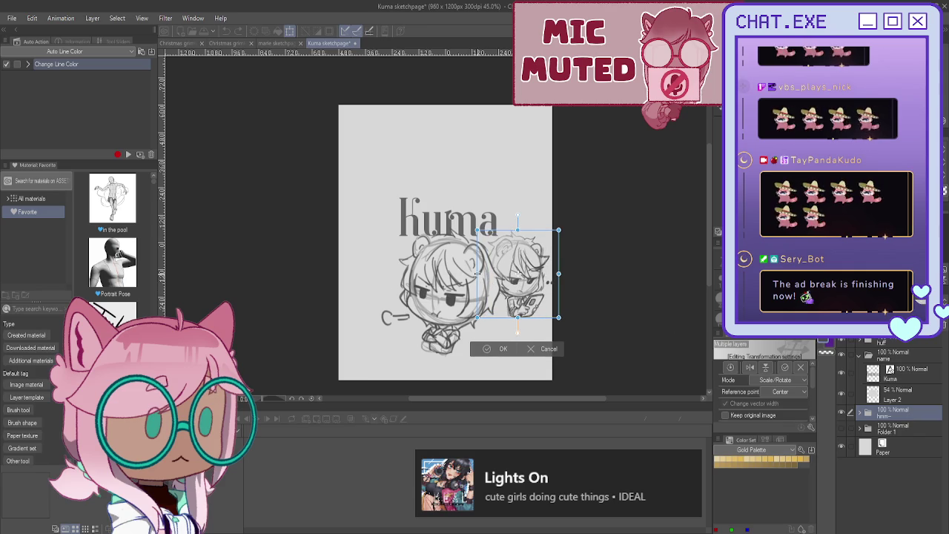
drag(533, 264, 531, 322)
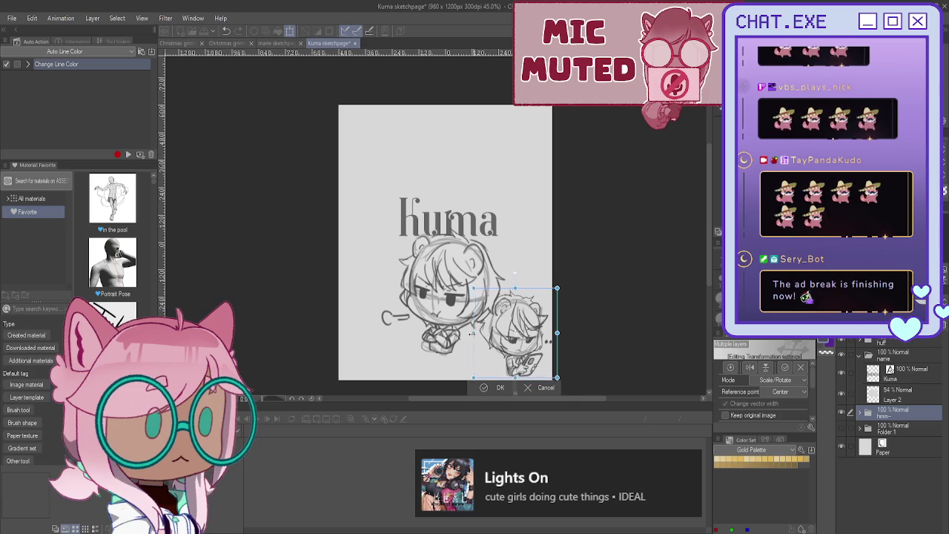
drag(474, 332, 470, 333)
scroll(668, 331, down, 1)
scroll(669, 306, down, 1)
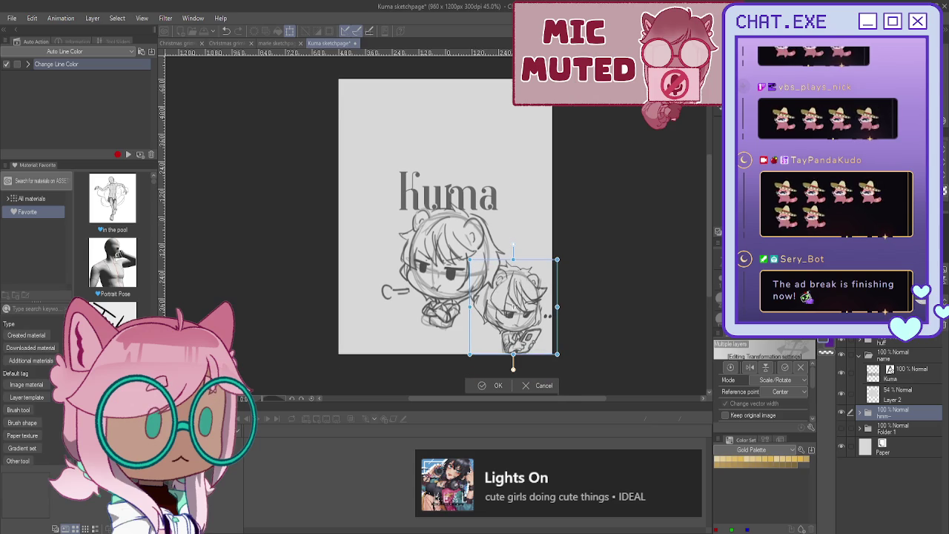
click(495, 386)
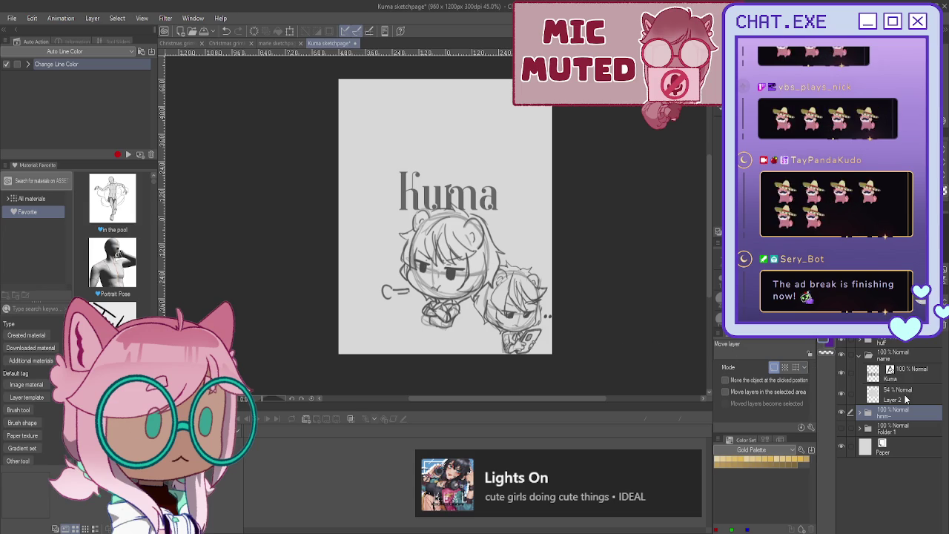
click(900, 429)
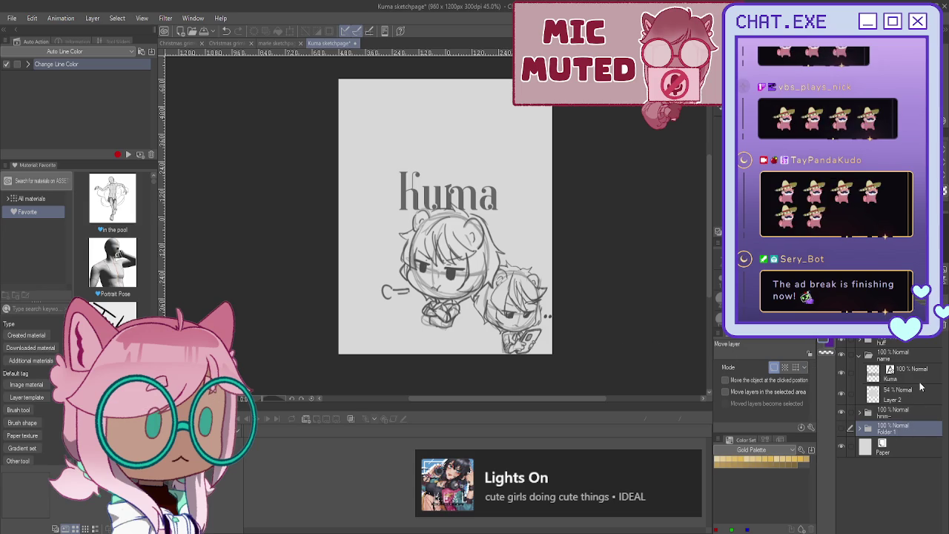
Step: Duplicate Folder 1 and make the copy visible on the page
key(ctrl+c)
key(ctrl+v)
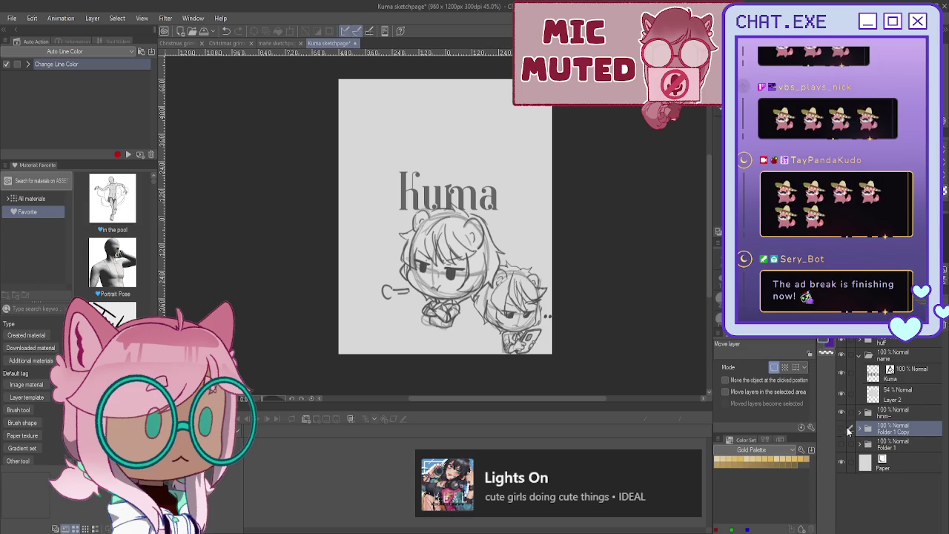
click(841, 428)
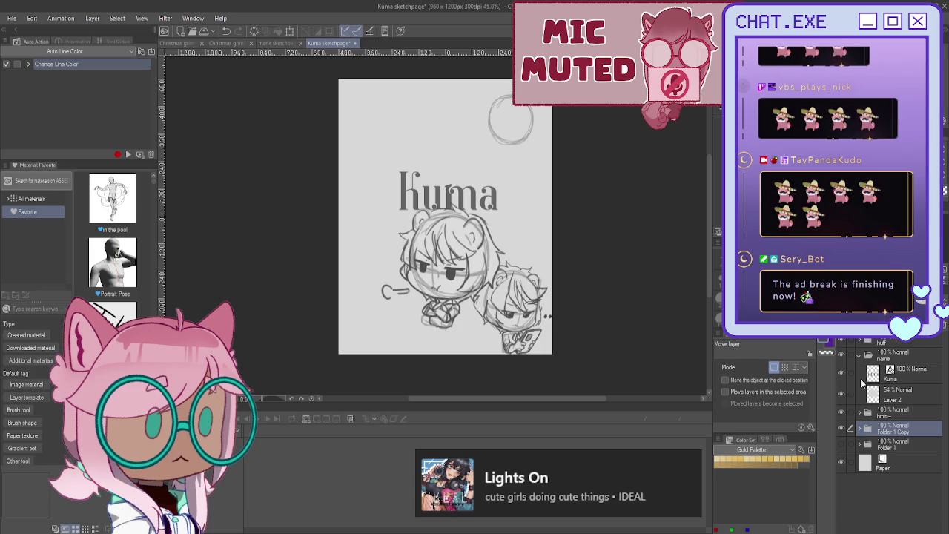
Step: Add a blank Layer 10 above Layer 1 Copy 3 in the copied folder, hiding the kuma title
click(859, 429)
click(872, 465)
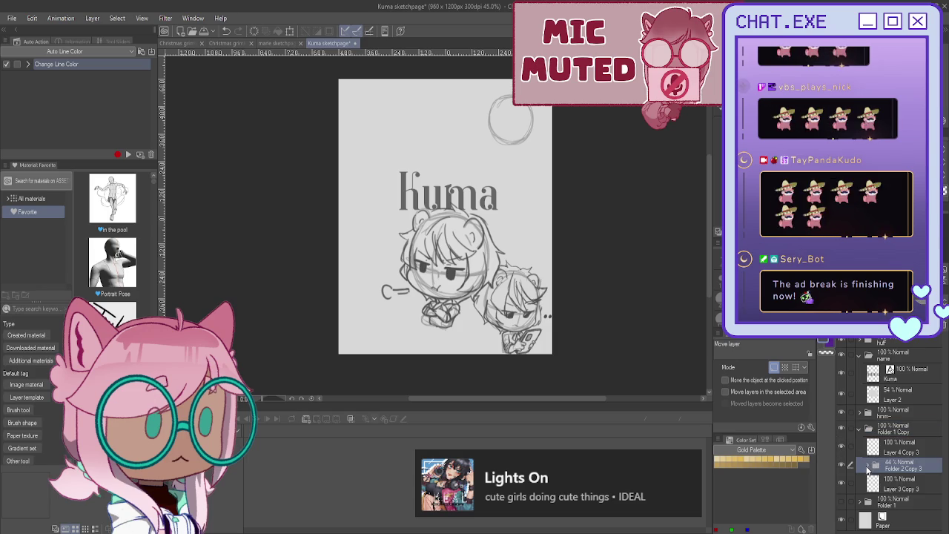
click(884, 486)
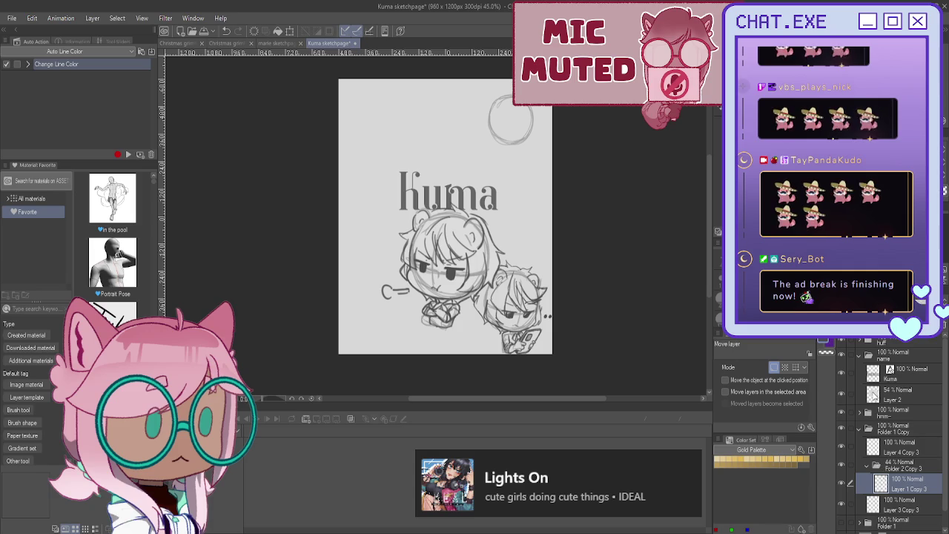
key(ctrl+shift+n)
drag(445, 215, 456, 283)
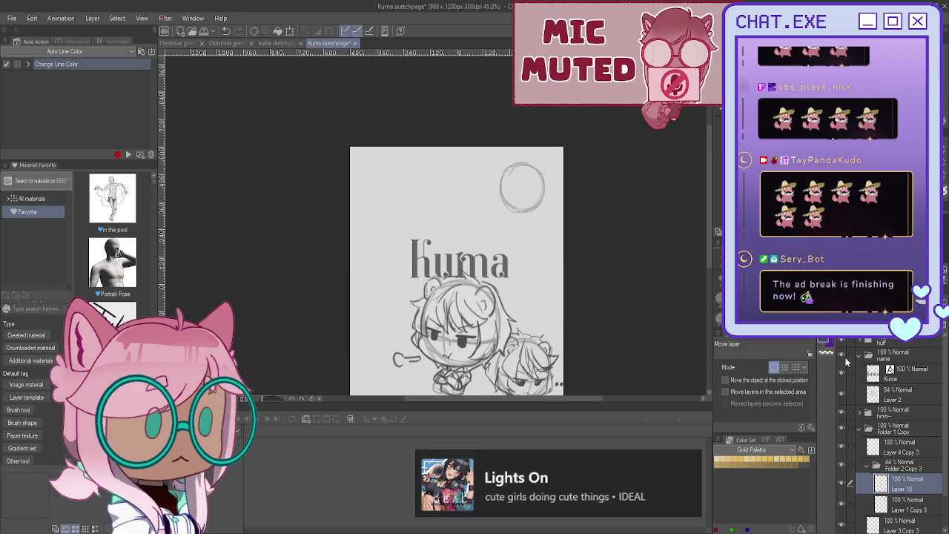
click(840, 369)
scroll(523, 181, up, 2)
scroll(523, 181, up, 3)
scroll(524, 181, up, 1)
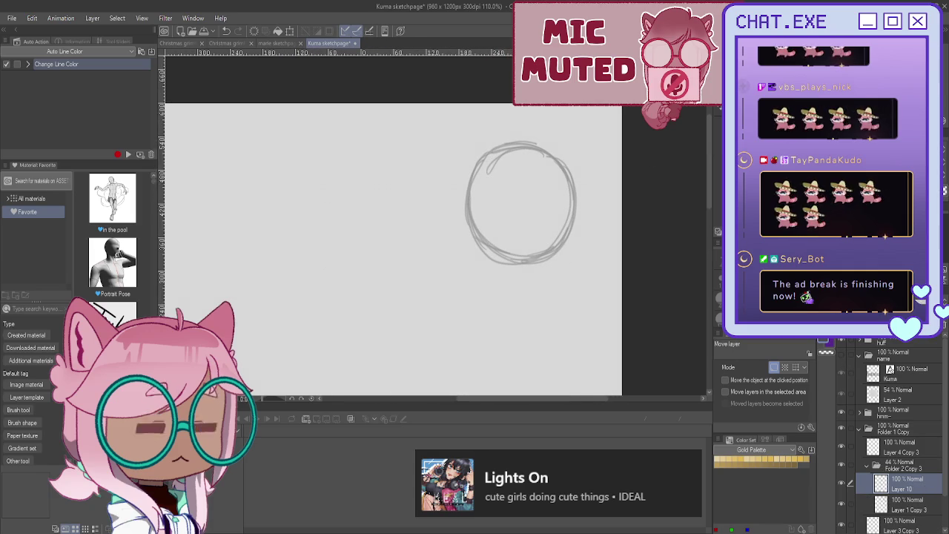
Step: Draw horizontal and vertical face guides across the new head circle
key(p)
mouse_move(563, 222)
mouse_down()
mouse_move(470, 200)
mouse_move(550, 211)
mouse_up()
drag(523, 153, 505, 235)
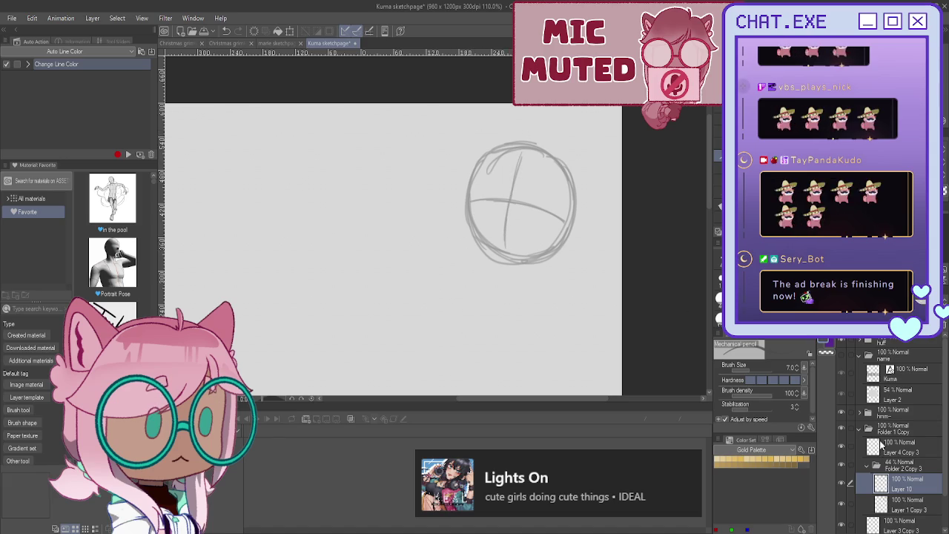
click(840, 483)
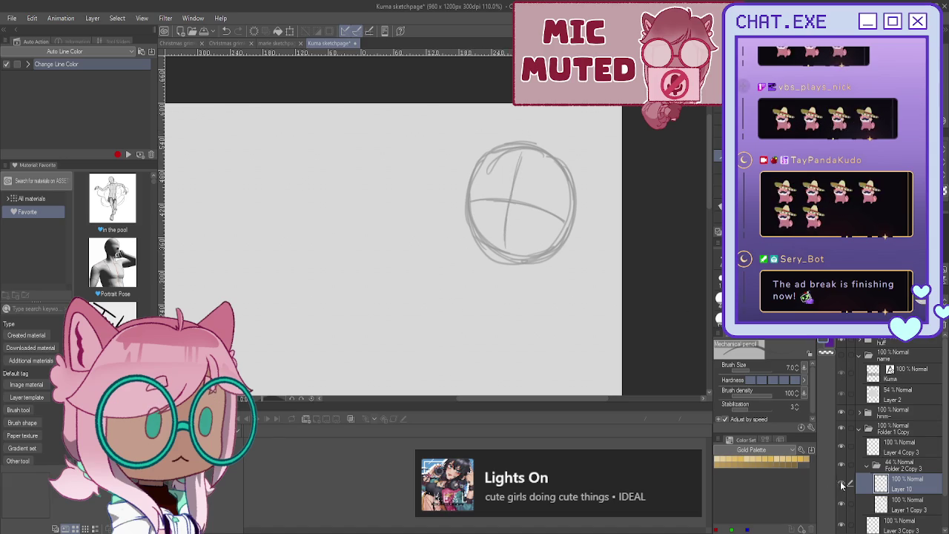
click(841, 484)
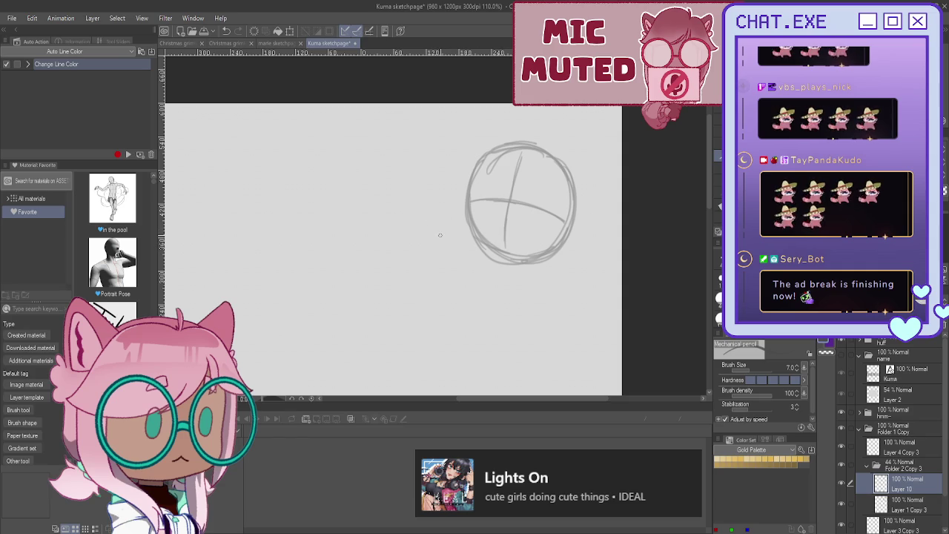
Step: Sketch a small torso below the head, undoing faint stray strokes
drag(426, 221, 409, 223)
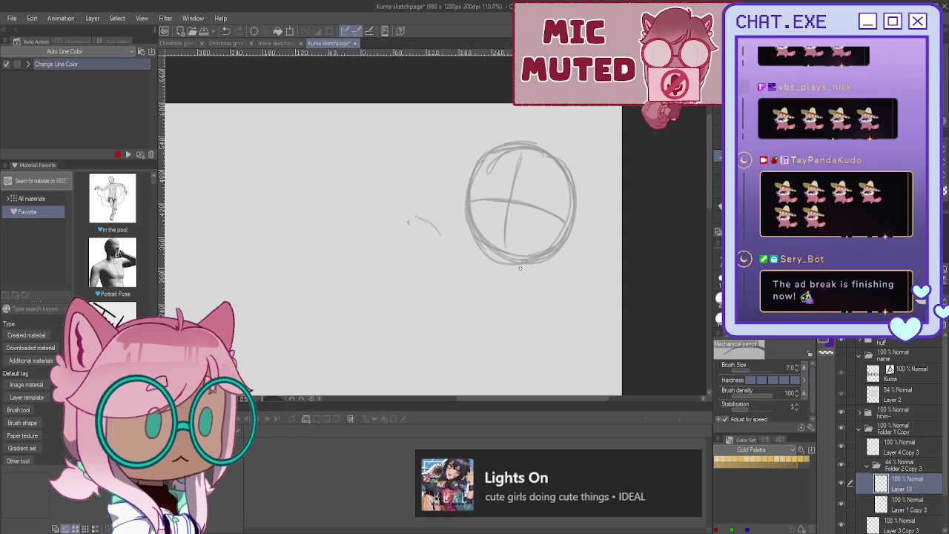
drag(512, 269, 495, 268)
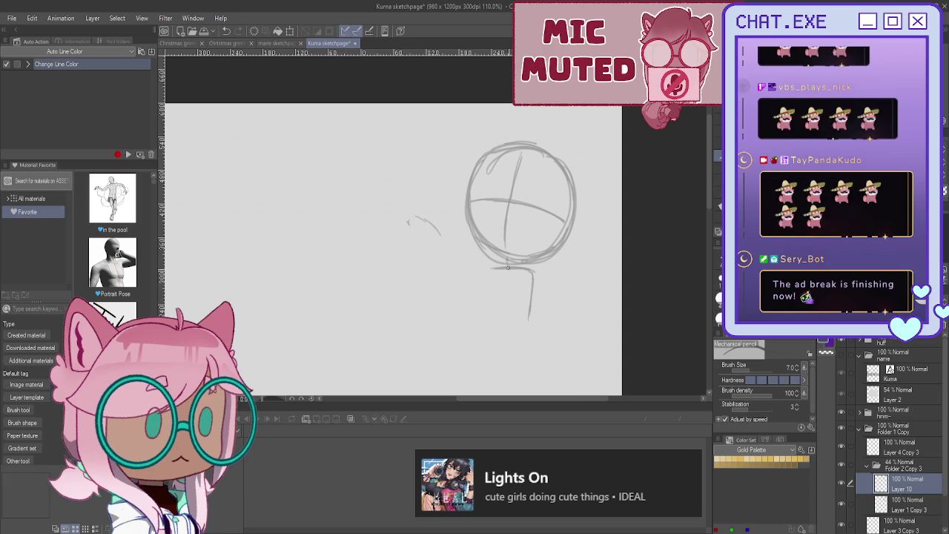
drag(507, 261, 525, 289)
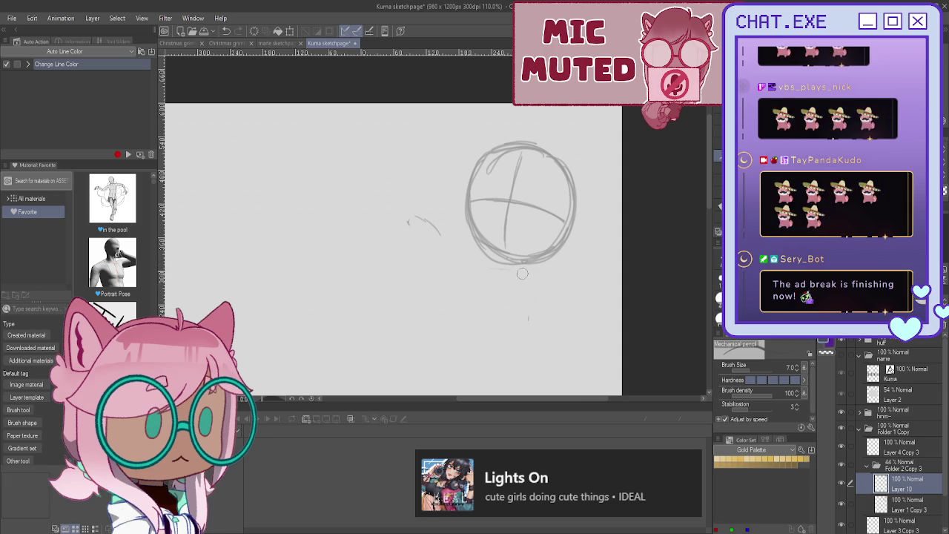
mouse_move(497, 274)
mouse_down()
mouse_move(529, 273)
mouse_move(543, 312)
mouse_up()
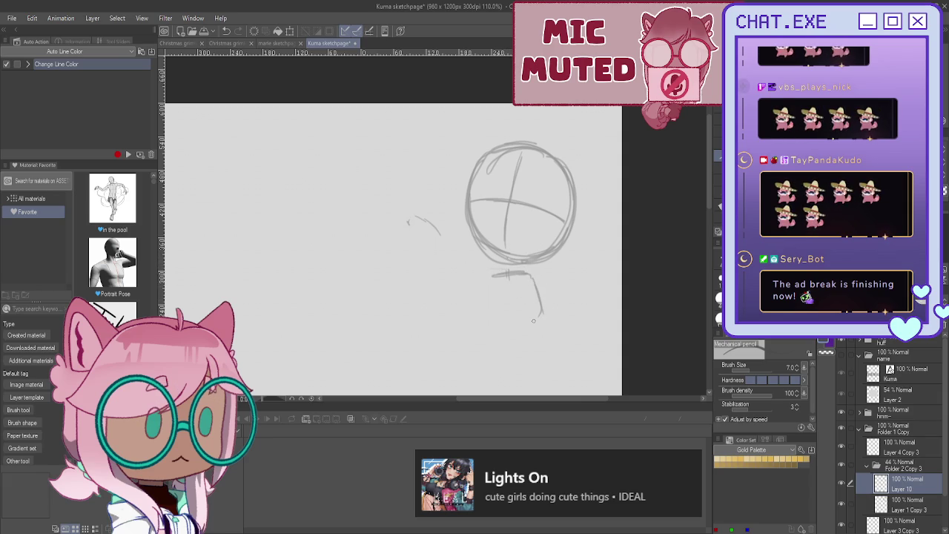
drag(525, 274, 524, 311)
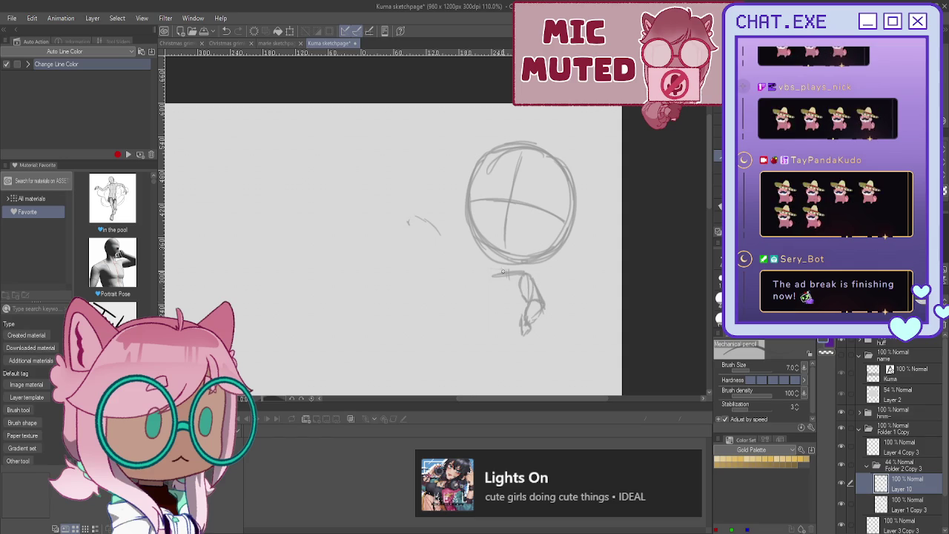
drag(490, 280, 486, 294)
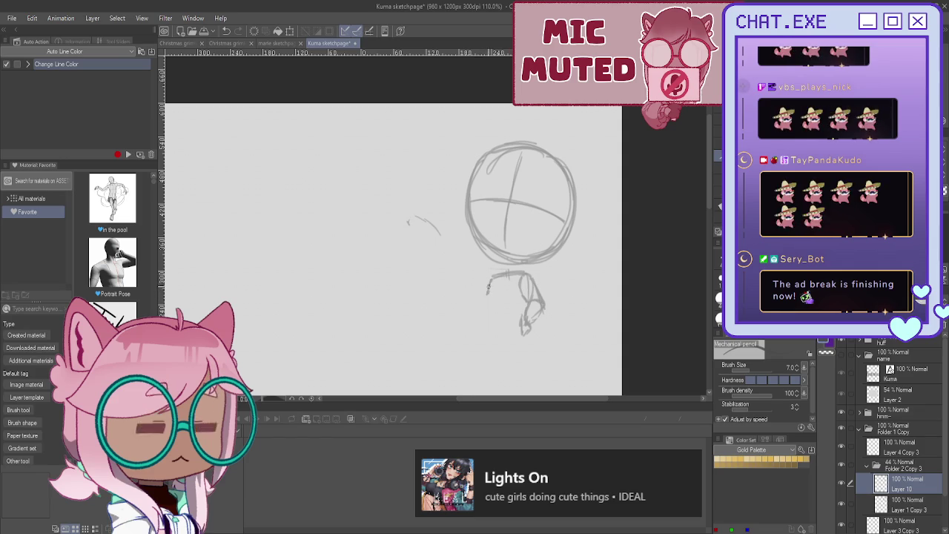
mouse_move(527, 286)
mouse_down()
mouse_move(529, 302)
mouse_move(489, 301)
mouse_up()
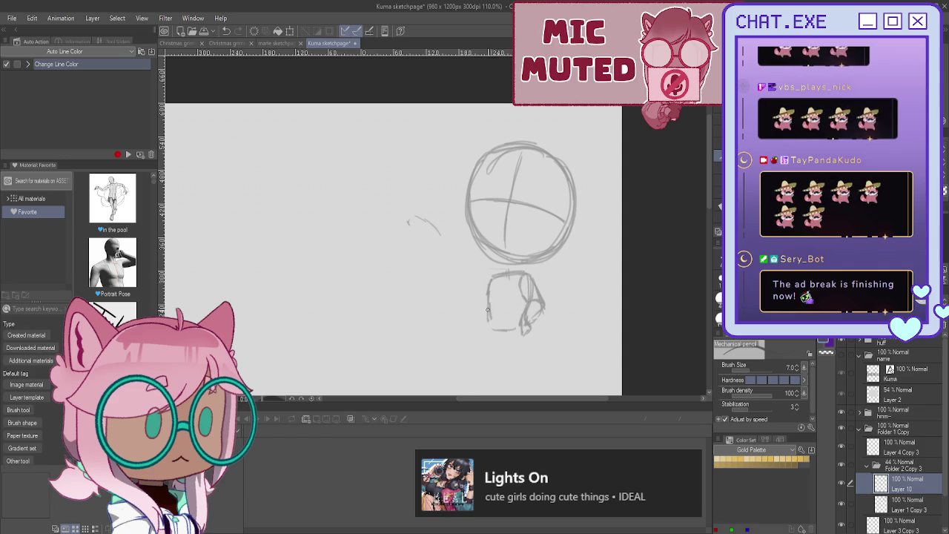
key(ctrl+z)
key(ctrl+z)
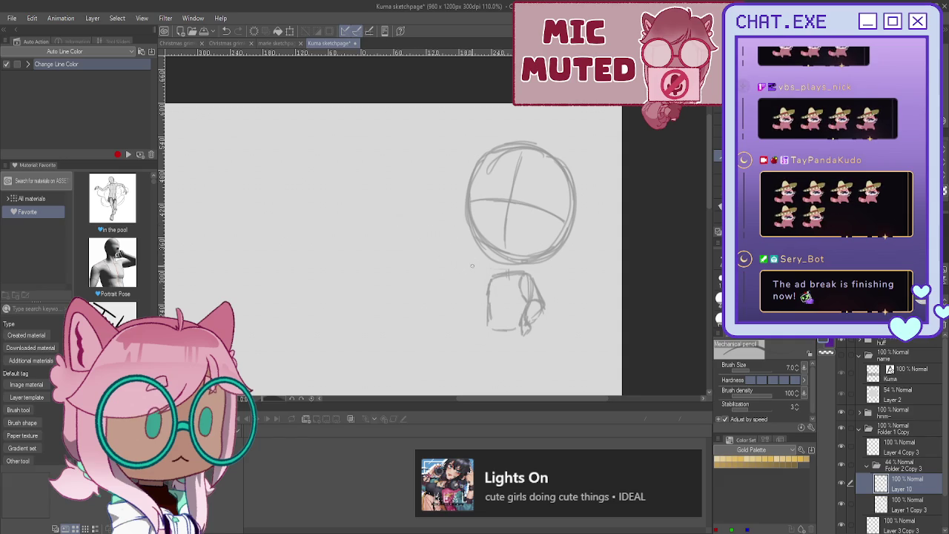
Step: Add a waving hand beside the body and round bear ears on both sides of the head
drag(451, 254, 437, 252)
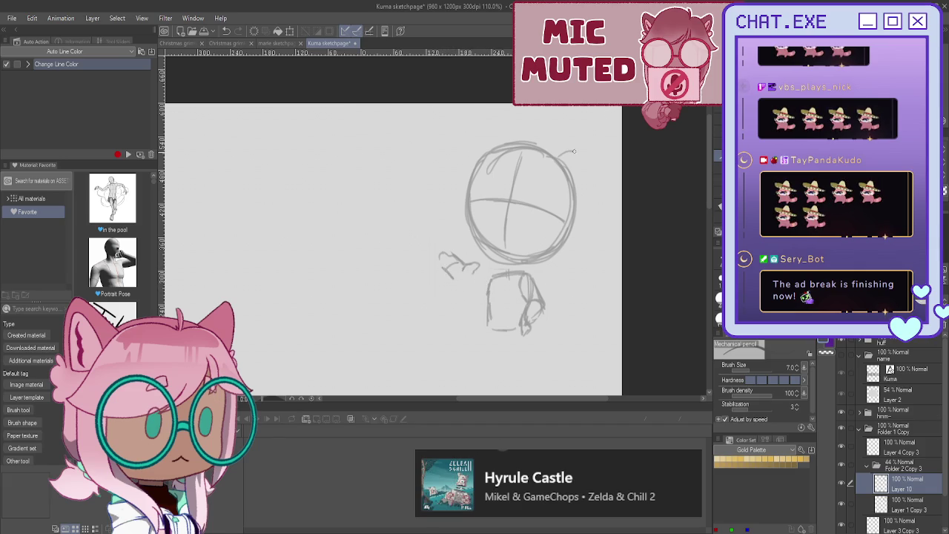
drag(574, 156, 583, 193)
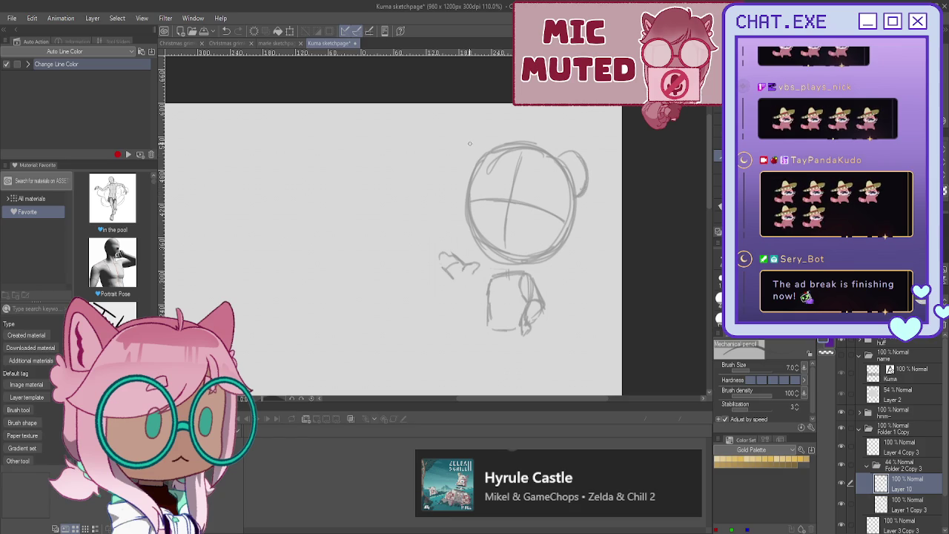
drag(488, 137, 465, 178)
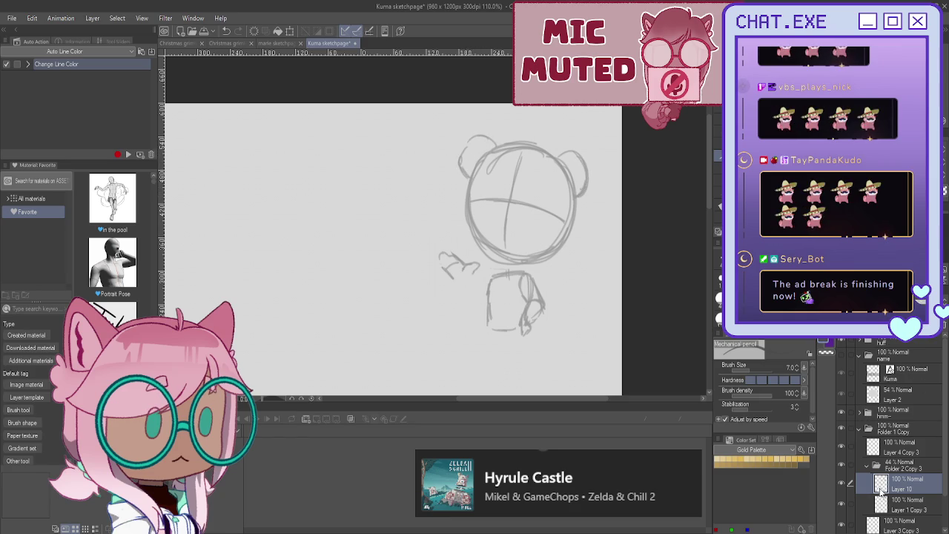
Step: On Layer 4 Copy 3, sketch a short face line and a small open mouth
click(867, 464)
click(893, 445)
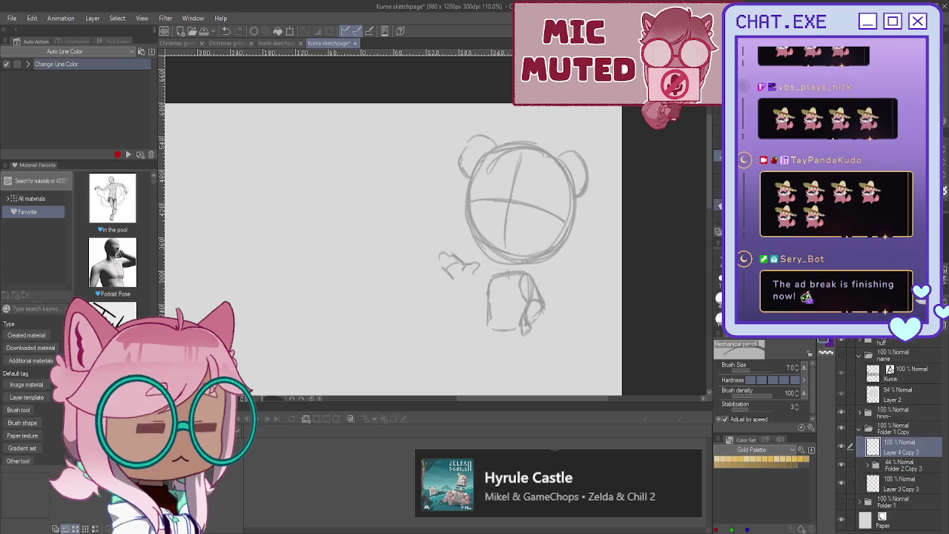
scroll(501, 156, up, 2)
scroll(511, 182, up, 2)
scroll(522, 208, up, 2)
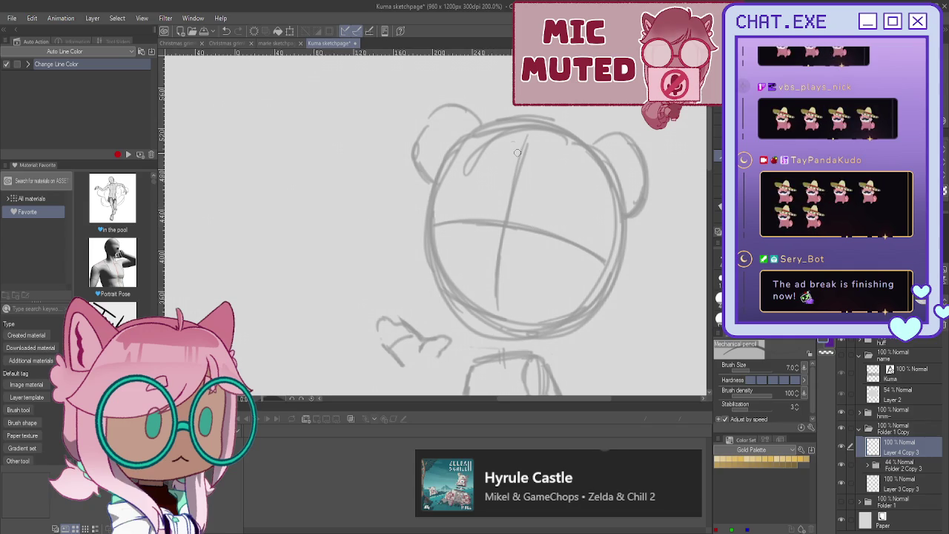
scroll(512, 145, up, 2)
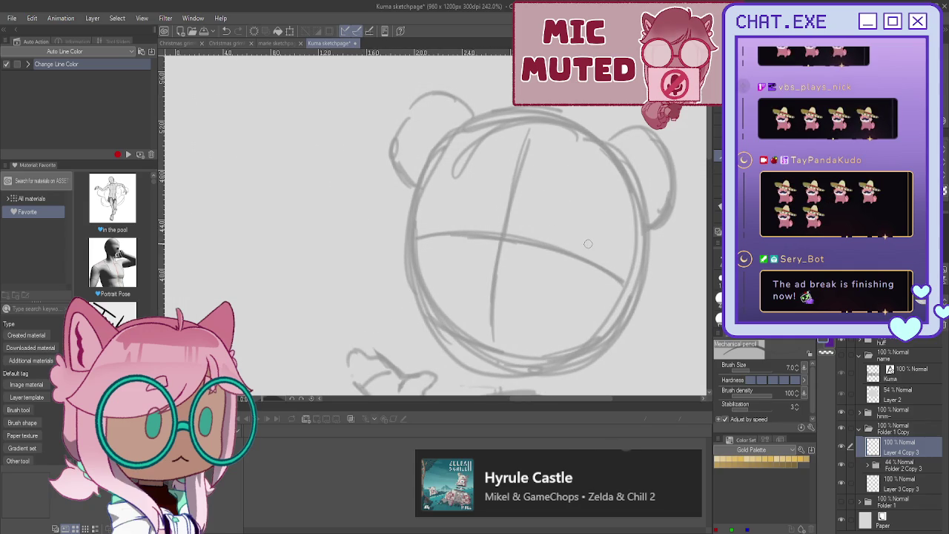
drag(597, 245, 552, 231)
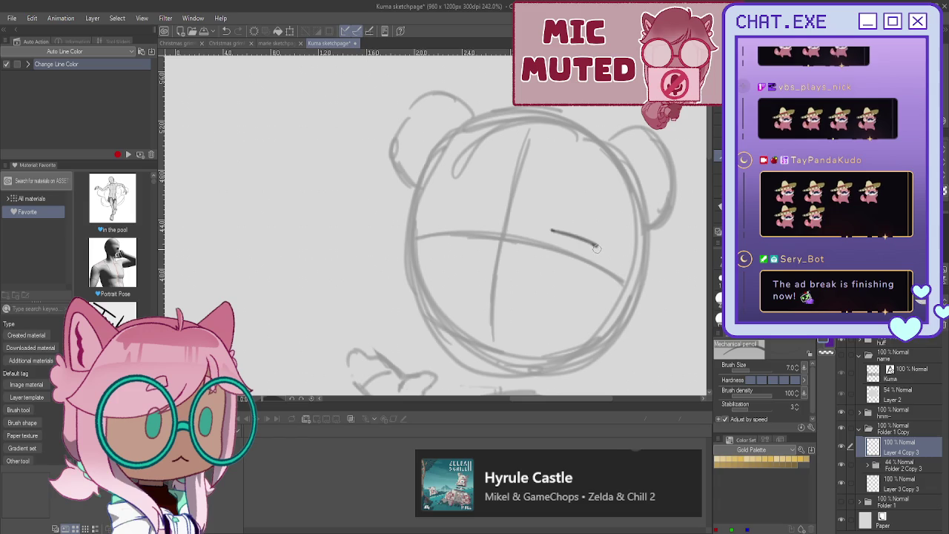
key(ctrl+z)
drag(595, 258, 542, 237)
mouse_move(491, 280)
mouse_down()
mouse_move(504, 280)
mouse_move(495, 315)
mouse_up()
drag(493, 282, 485, 304)
Step: Add arched brows and closed eyes, undoing an overlong face-outline stroke
drag(553, 226, 545, 235)
drag(563, 178, 600, 209)
mouse_move(448, 178)
mouse_down()
mouse_move(493, 164)
mouse_move(444, 182)
mouse_up()
mouse_move(488, 230)
mouse_down()
mouse_move(445, 227)
mouse_move(486, 229)
mouse_move(457, 231)
mouse_up()
mouse_move(457, 127)
mouse_down()
mouse_move(420, 175)
mouse_move(404, 259)
mouse_move(412, 280)
mouse_up()
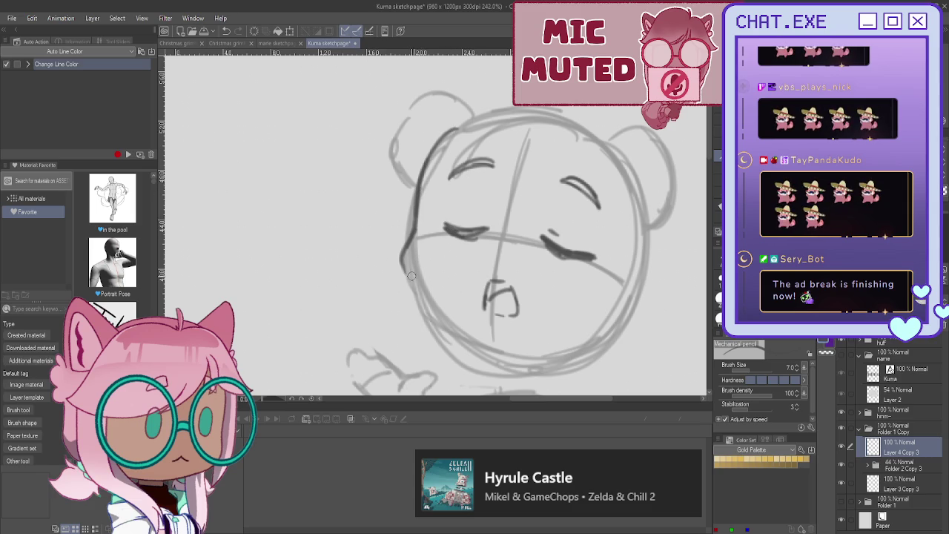
key(ctrl+z)
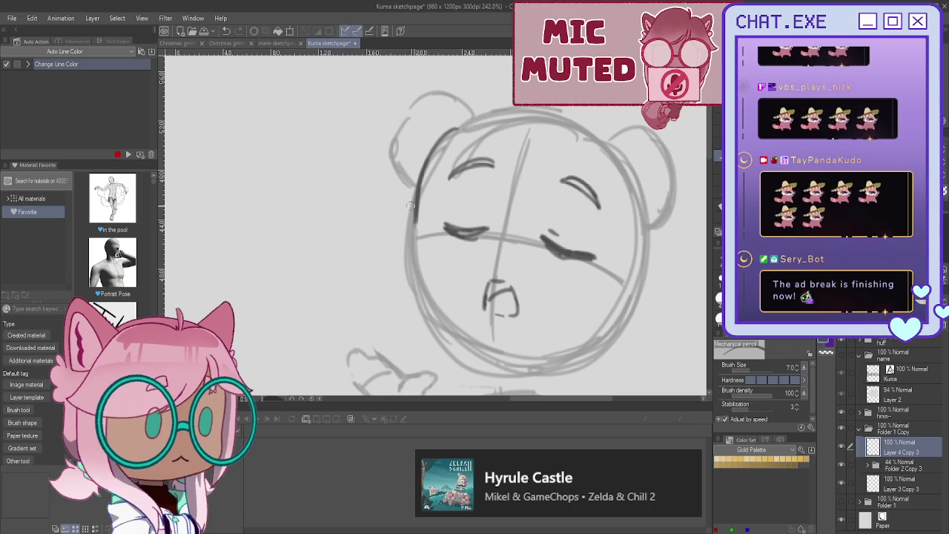
Step: Lasso the eyes and mouth and move them slightly up-left
key(m)
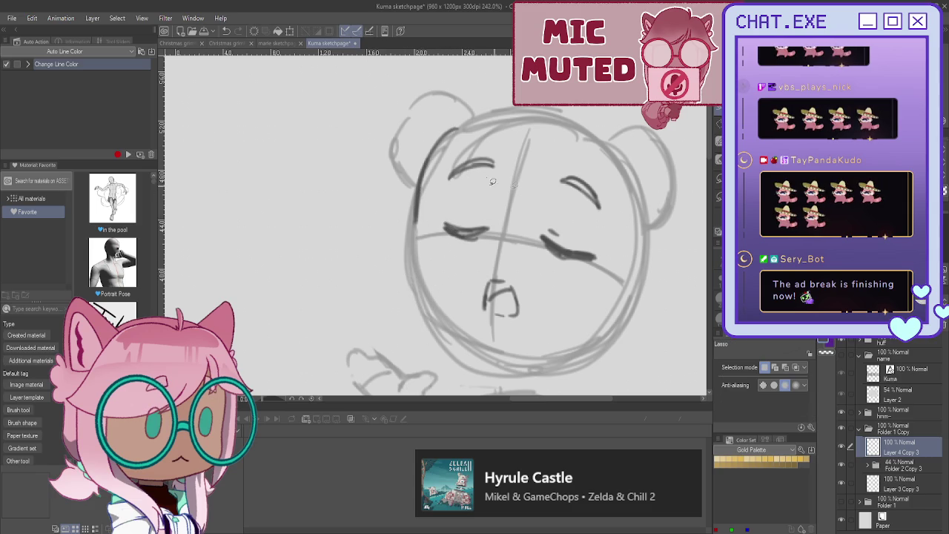
mouse_move(530, 190)
mouse_down()
mouse_move(610, 268)
mouse_move(474, 324)
mouse_move(491, 198)
mouse_move(522, 194)
mouse_up()
click(544, 355)
drag(490, 293, 484, 277)
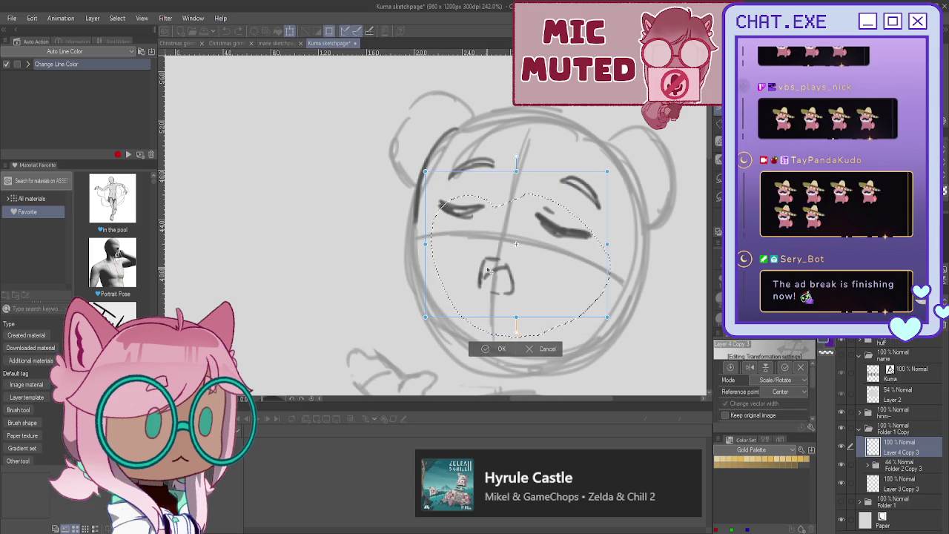
click(489, 348)
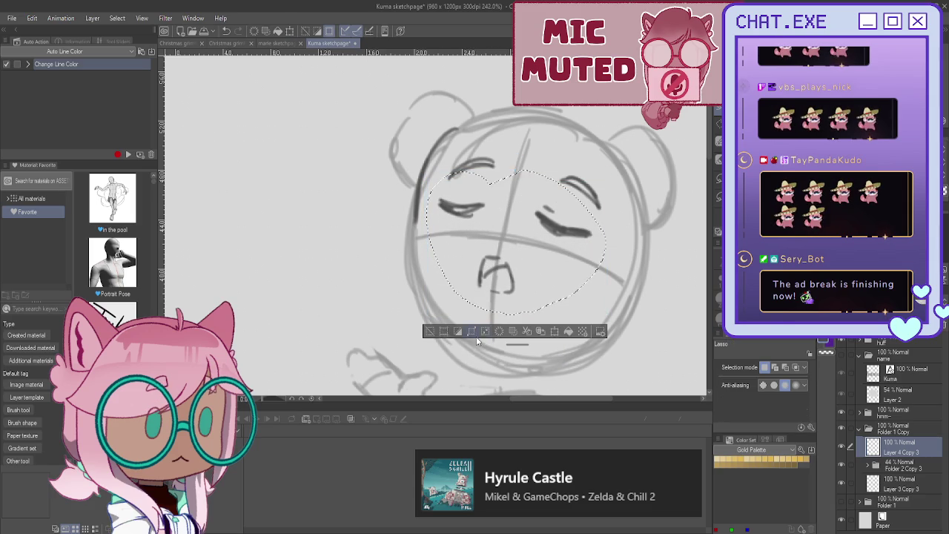
click(438, 333)
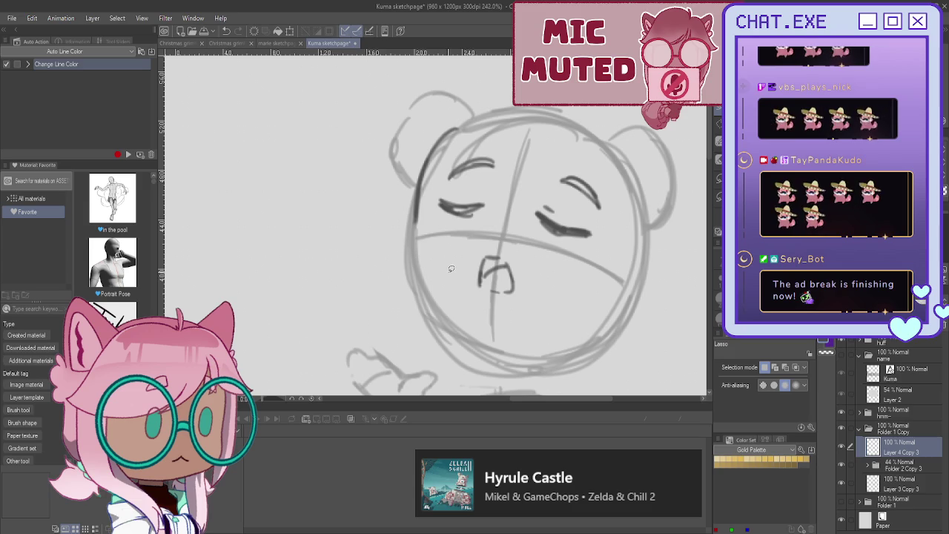
Step: Erase and redraw the darker left and lower-left outline of the sleepy head
drag(448, 133, 419, 216)
key(p)
mouse_move(456, 129)
mouse_down()
mouse_move(397, 267)
mouse_move(491, 357)
mouse_up()
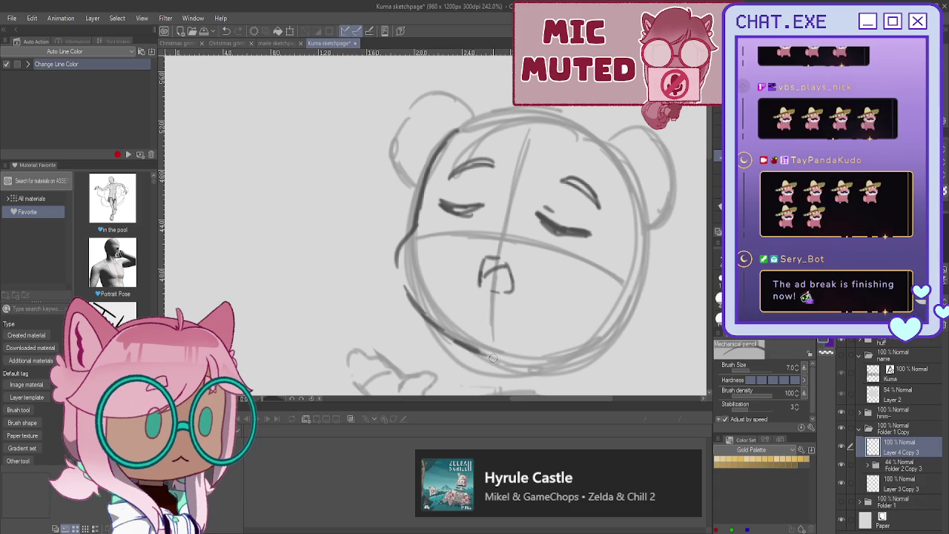
key(ctrl+z)
mouse_move(397, 256)
mouse_down()
mouse_move(434, 321)
mouse_move(495, 371)
mouse_move(526, 374)
mouse_move(547, 361)
mouse_up()
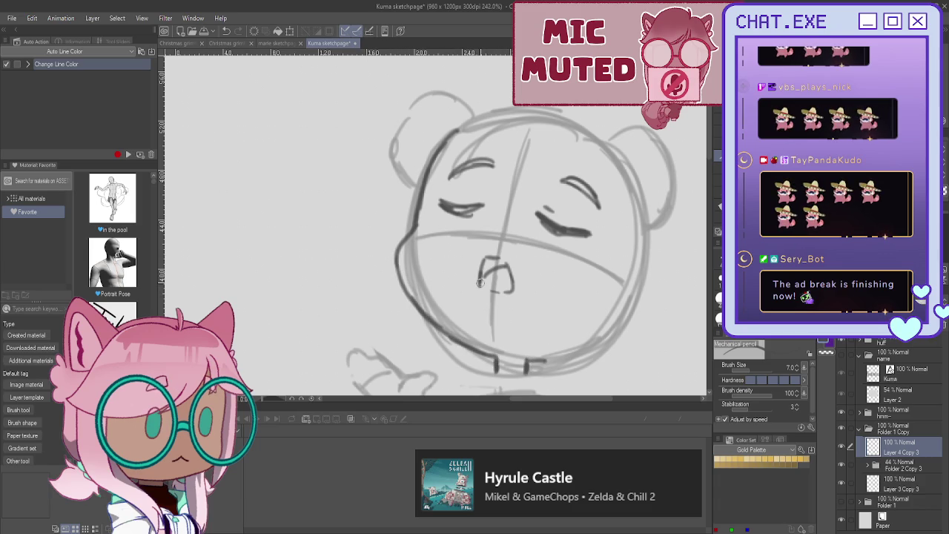
Step: Ink over both bear ears, marking the right ear's inner curve and darkening the head outline near the left ear
mouse_move(468, 114)
mouse_down()
mouse_move(410, 115)
mouse_move(405, 167)
mouse_up()
mouse_move(606, 142)
mouse_down()
mouse_move(660, 142)
mouse_move(652, 222)
mouse_move(670, 168)
mouse_up()
drag(626, 123, 651, 200)
drag(626, 161, 636, 197)
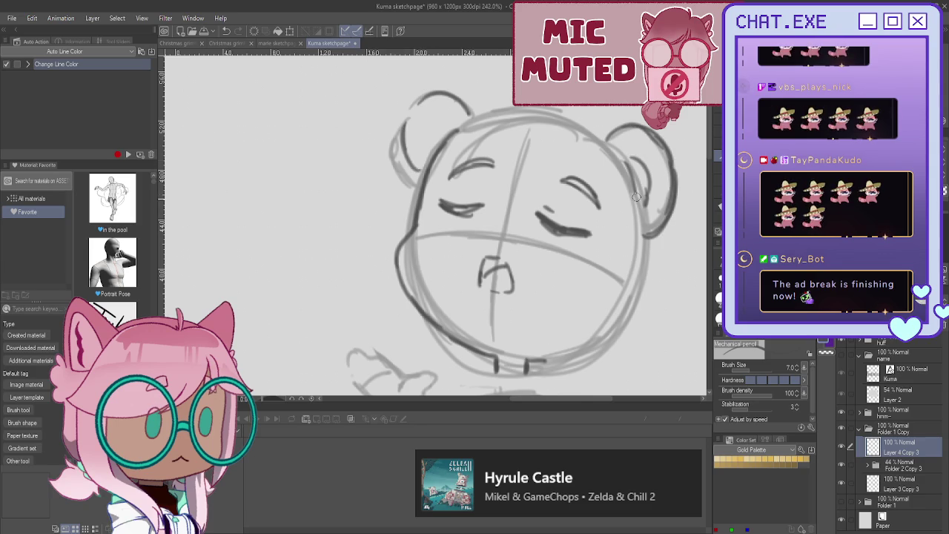
drag(454, 120, 427, 127)
drag(429, 126, 425, 149)
scroll(382, 83, down, 1)
scroll(382, 83, down, 1)
scroll(417, 297, up, 1)
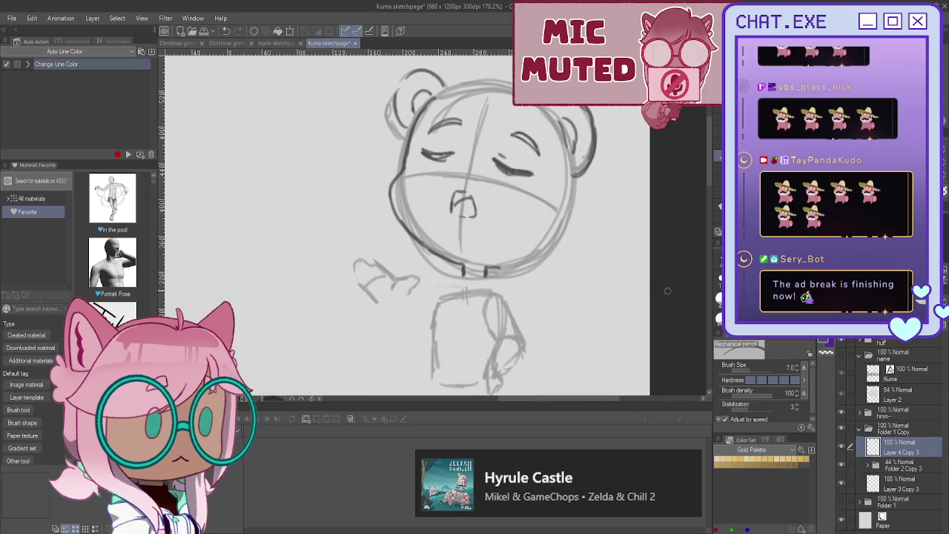
click(884, 467)
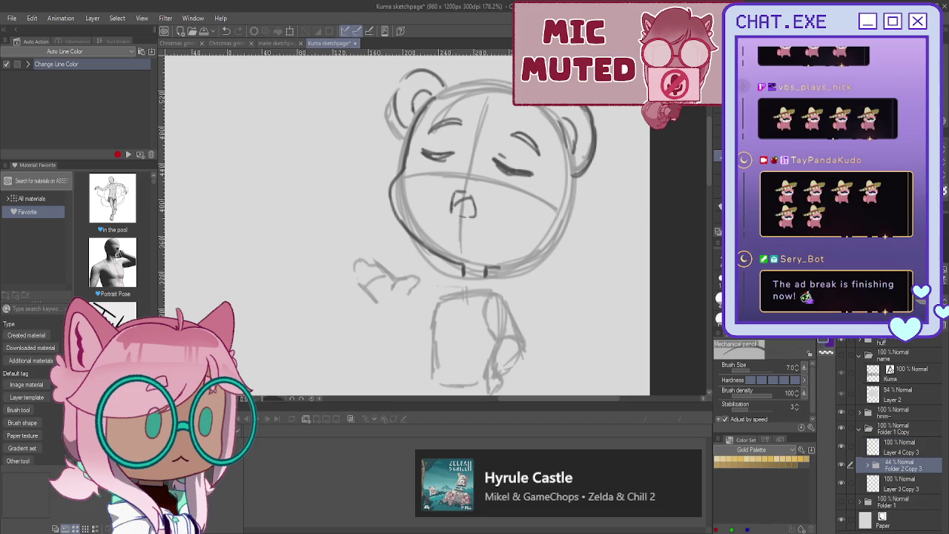
Step: Lasso the body and waving-hand sketch and nudge it up slightly under the head
key(m)
mouse_move(445, 274)
mouse_down()
mouse_move(373, 347)
mouse_move(429, 240)
mouse_up()
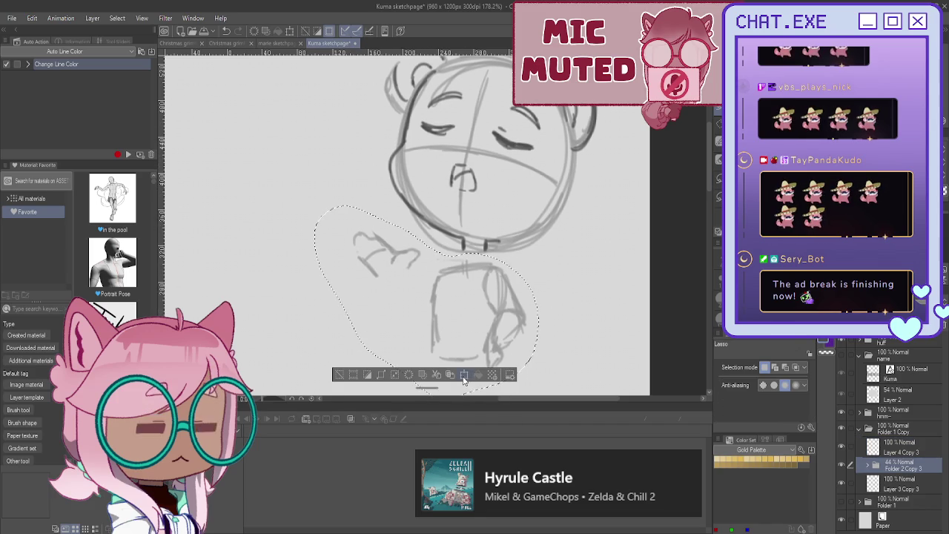
key(ctrl+t)
mouse_move(419, 330)
mouse_down()
mouse_move(423, 315)
mouse_move(423, 329)
mouse_up()
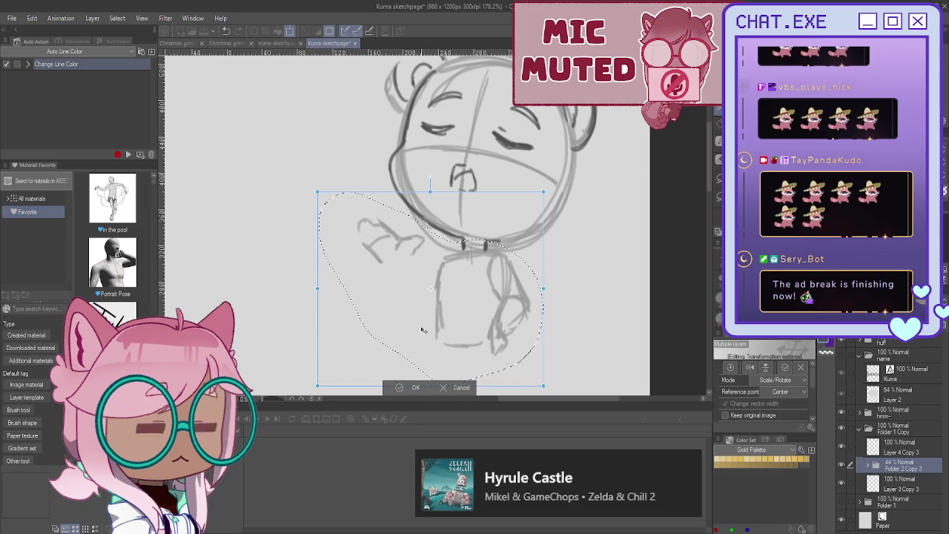
click(408, 387)
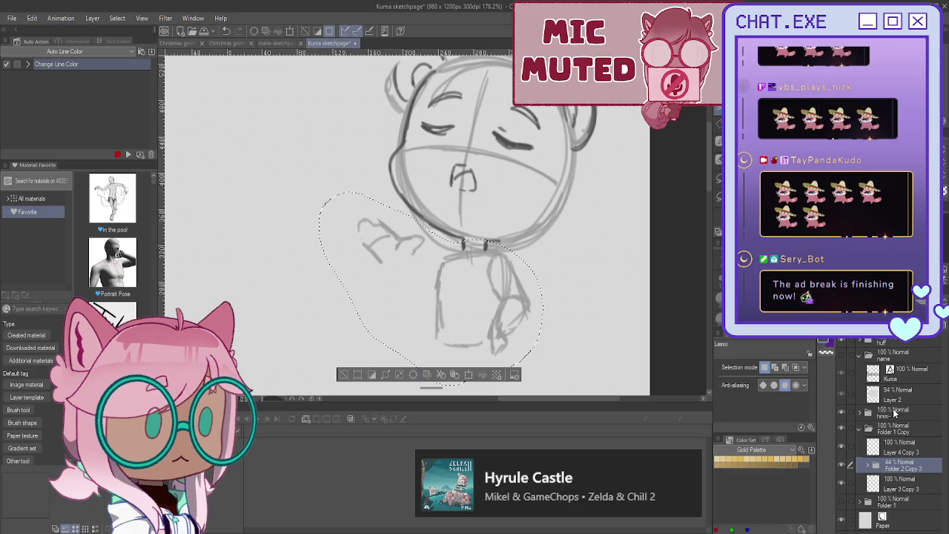
Step: Add a new Layer 11, clear the selection and return to the Mechanical pencil
key(ctrl+shift+n)
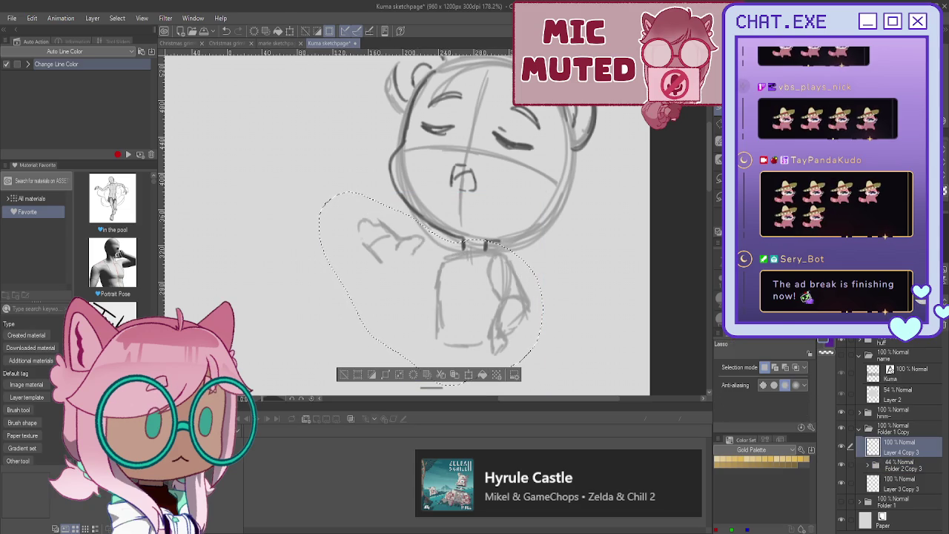
key(ctrl+d)
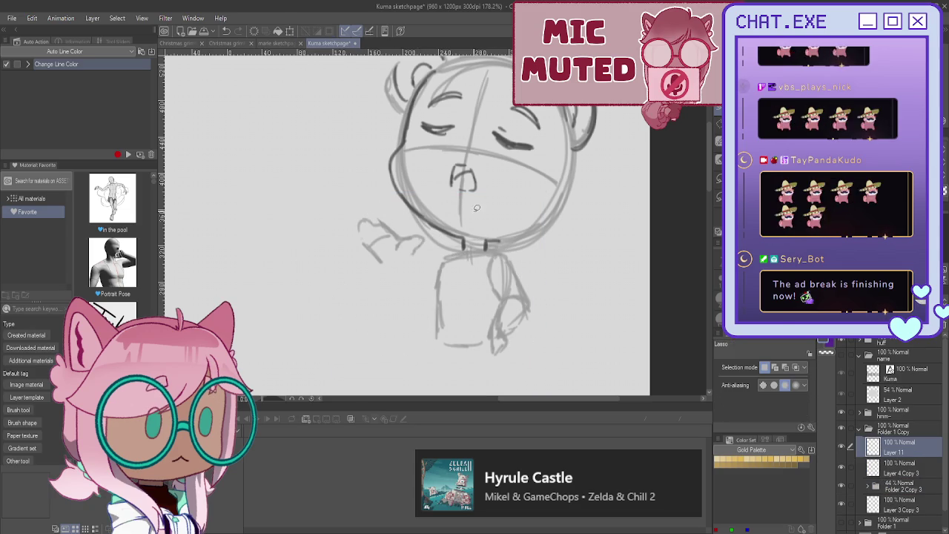
key(p)
scroll(481, 239, up, 1)
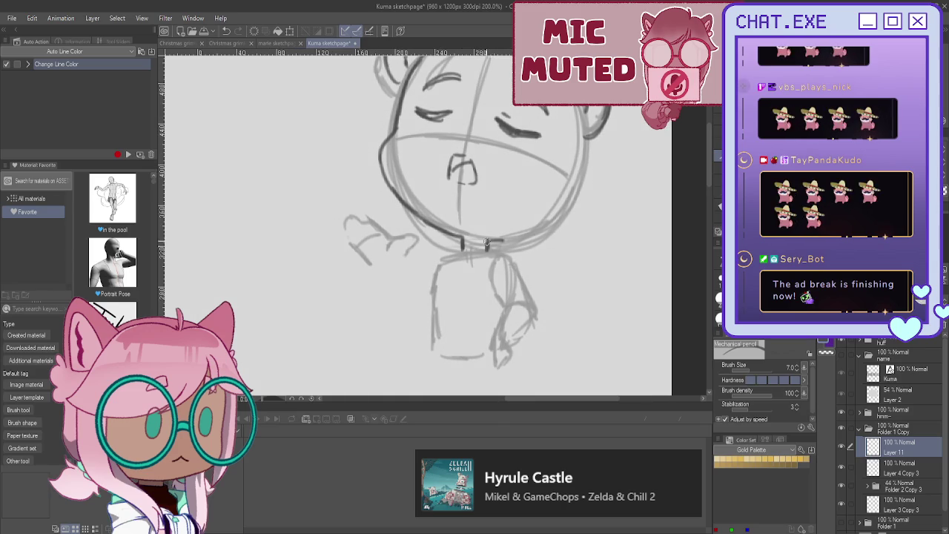
Step: Sketch the collar and tie below the chin with a shirt-front line
mouse_move(474, 252)
mouse_down()
mouse_move(485, 270)
mouse_move(471, 285)
mouse_up()
mouse_move(458, 246)
mouse_down()
mouse_move(445, 271)
mouse_move(464, 281)
mouse_move(443, 281)
mouse_move(475, 317)
mouse_up()
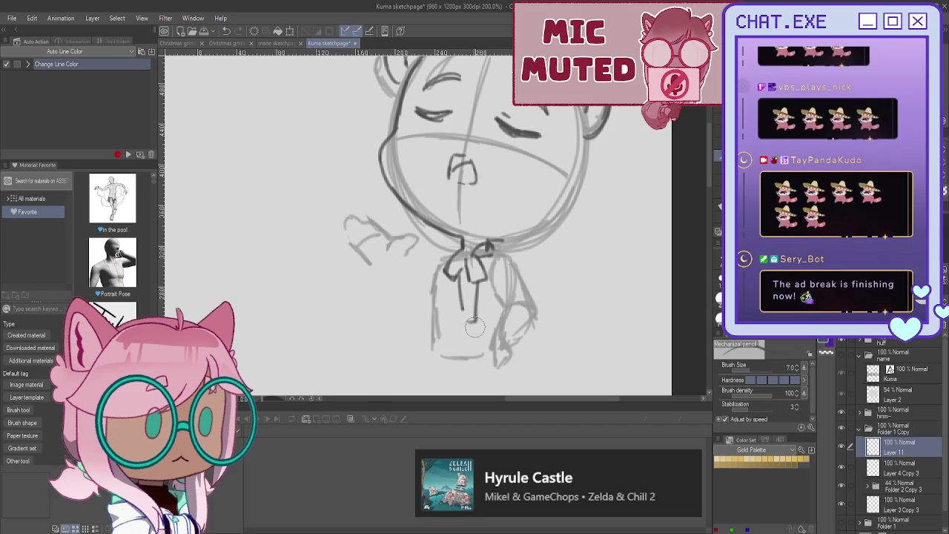
key(ctrl+z)
drag(469, 281, 460, 316)
mouse_move(467, 260)
mouse_down()
mouse_move(473, 277)
mouse_move(454, 277)
mouse_move(466, 263)
mouse_up()
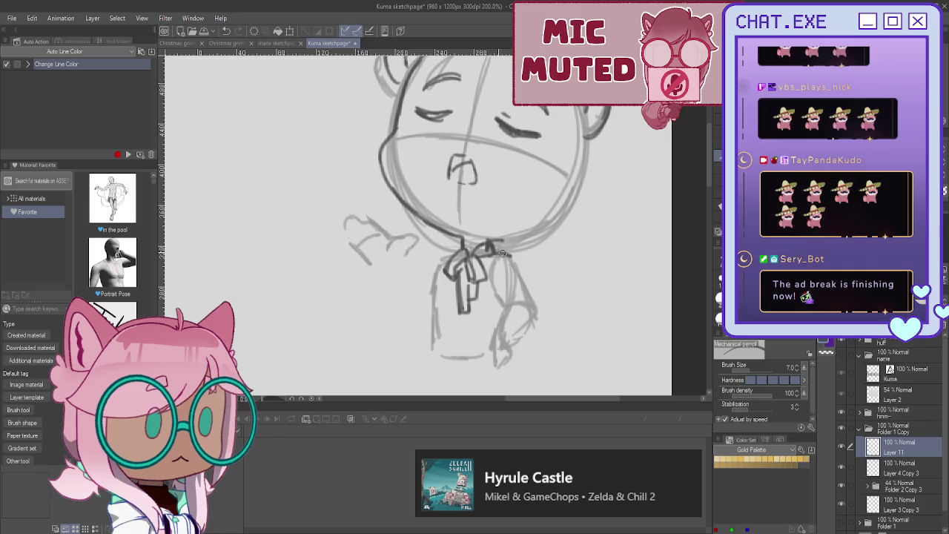
Step: Draw the torso side, inner arm line and shirt front, and darken the torso's left edge
mouse_move(507, 257)
mouse_down()
mouse_move(529, 300)
mouse_move(503, 304)
mouse_move(532, 307)
mouse_move(540, 319)
mouse_move(519, 339)
mouse_move(497, 315)
mouse_up()
drag(484, 280, 503, 306)
drag(490, 256, 480, 319)
mouse_move(484, 274)
mouse_down()
mouse_move(476, 335)
mouse_move(472, 326)
mouse_move(436, 335)
mouse_up()
drag(443, 263, 440, 331)
drag(442, 286, 438, 333)
drag(443, 259, 434, 327)
drag(437, 295, 433, 333)
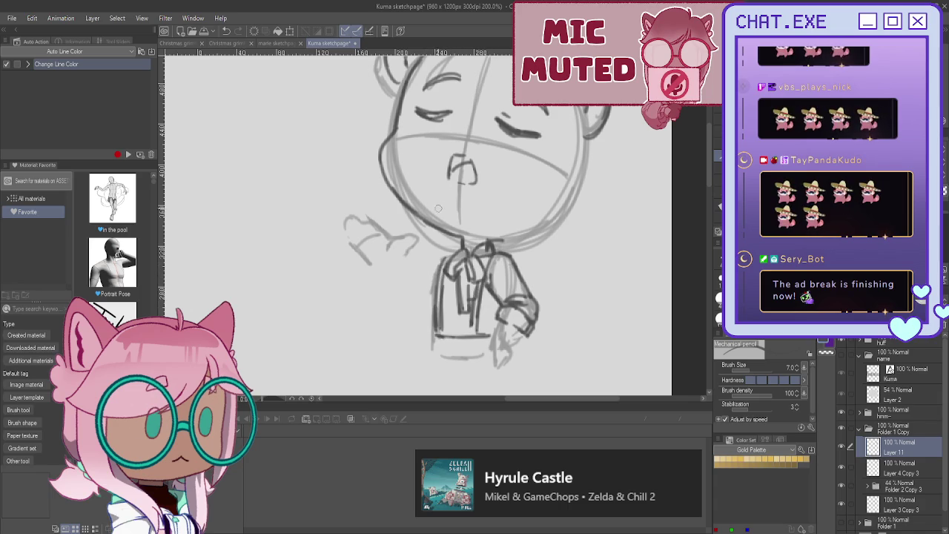
drag(406, 261, 408, 246)
Step: With the canvas flipped, rework the raised hand's fingers, undoing bad strokes, then flip it back
key(h)
mouse_move(481, 251)
mouse_down()
mouse_move(468, 237)
mouse_move(465, 254)
mouse_move(501, 218)
mouse_up()
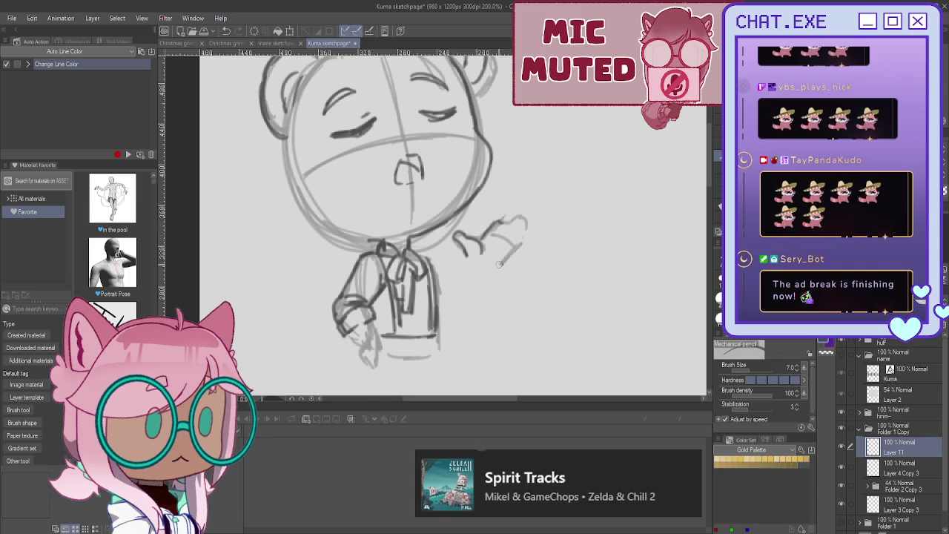
drag(509, 254, 511, 225)
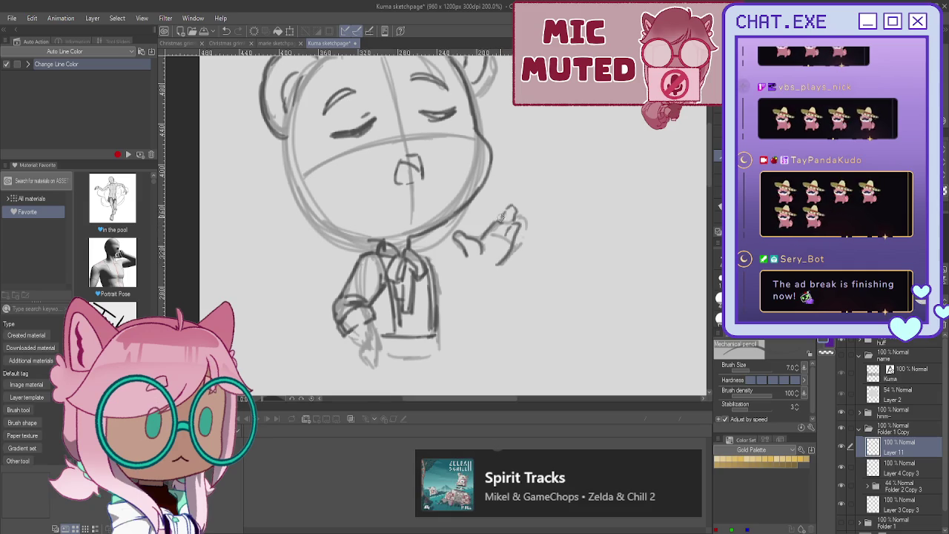
key(ctrl+z)
key(ctrl+z)
key(ctrl+z)
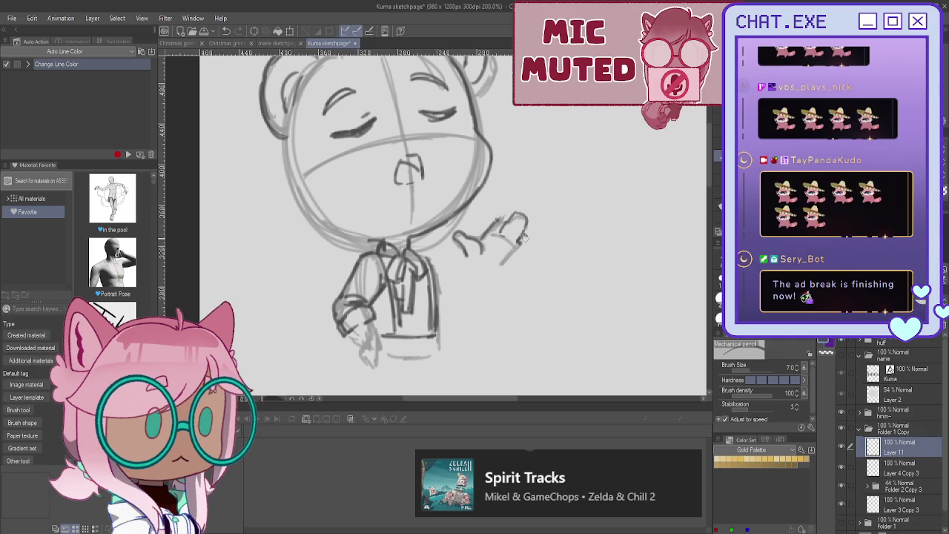
drag(528, 246, 508, 266)
drag(534, 235, 510, 264)
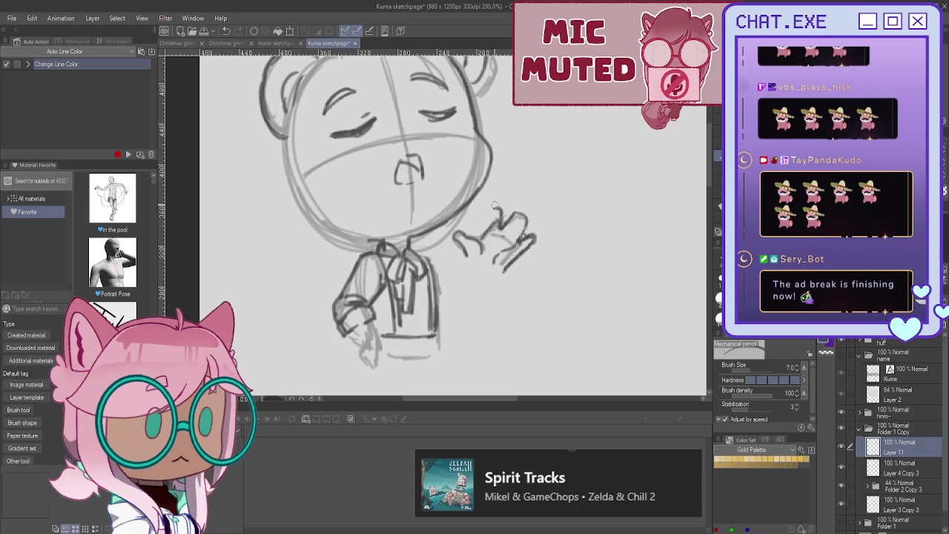
drag(499, 229, 502, 208)
key(ctrl+z)
key(ctrl+z)
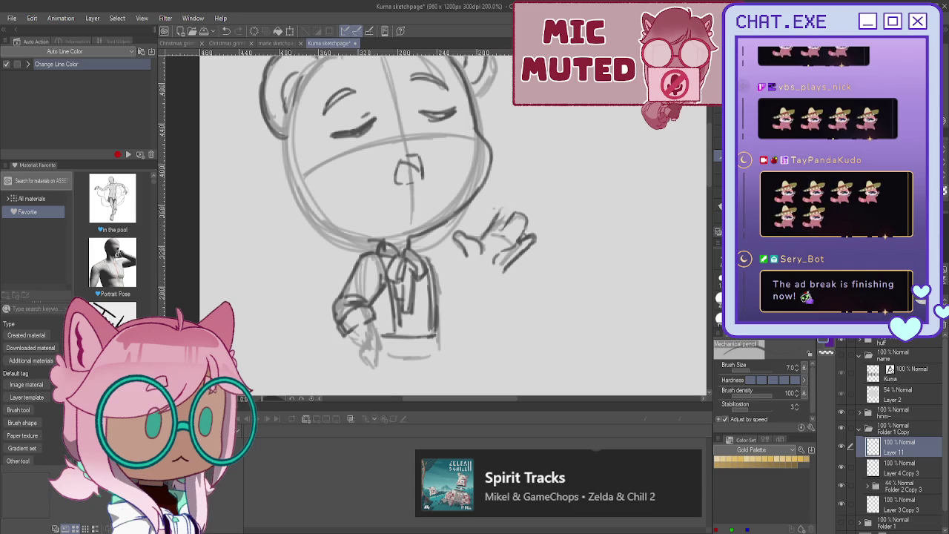
key(m)
key(h)
scroll(445, 222, up, 2)
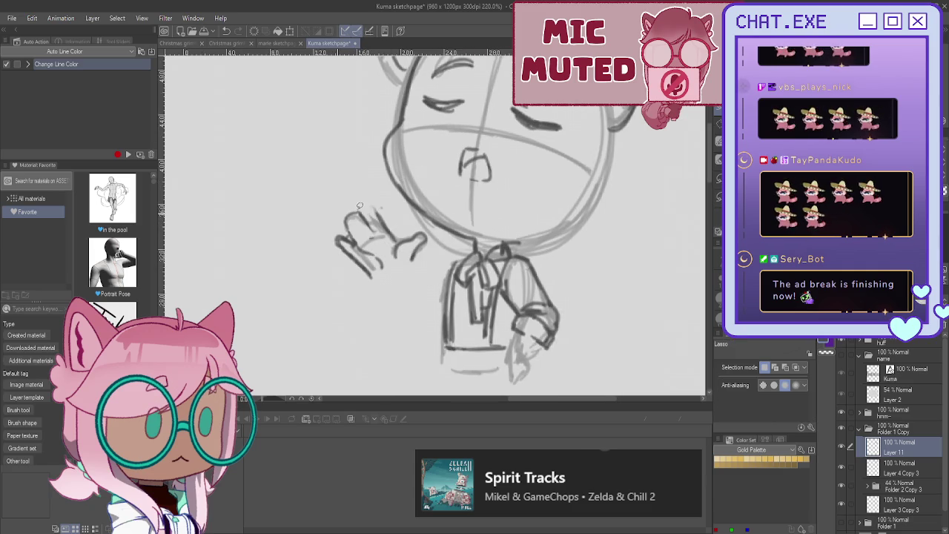
Step: Lasso the raised hand and tilt it counter-clockwise, nudging it slightly right and down
mouse_move(363, 205)
mouse_down()
mouse_move(395, 252)
mouse_move(356, 204)
mouse_up()
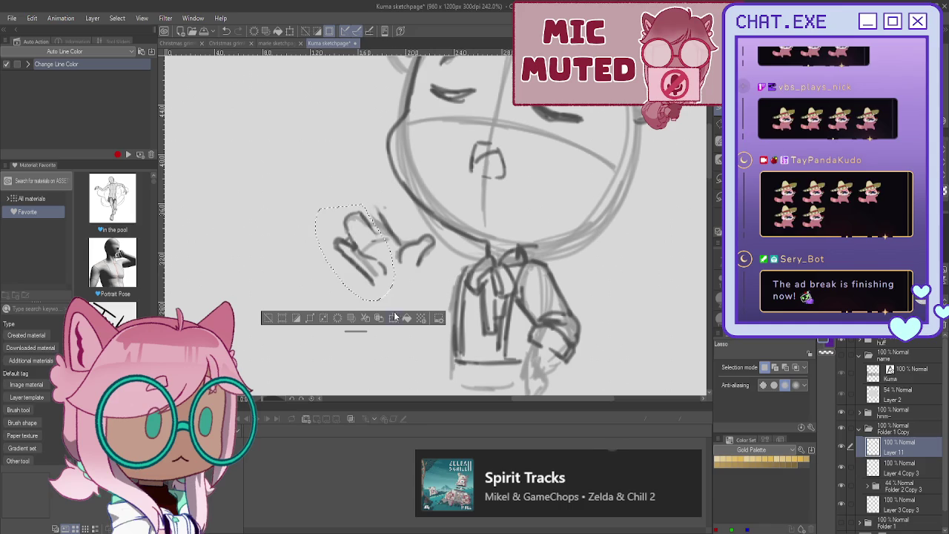
click(396, 321)
drag(299, 260, 372, 274)
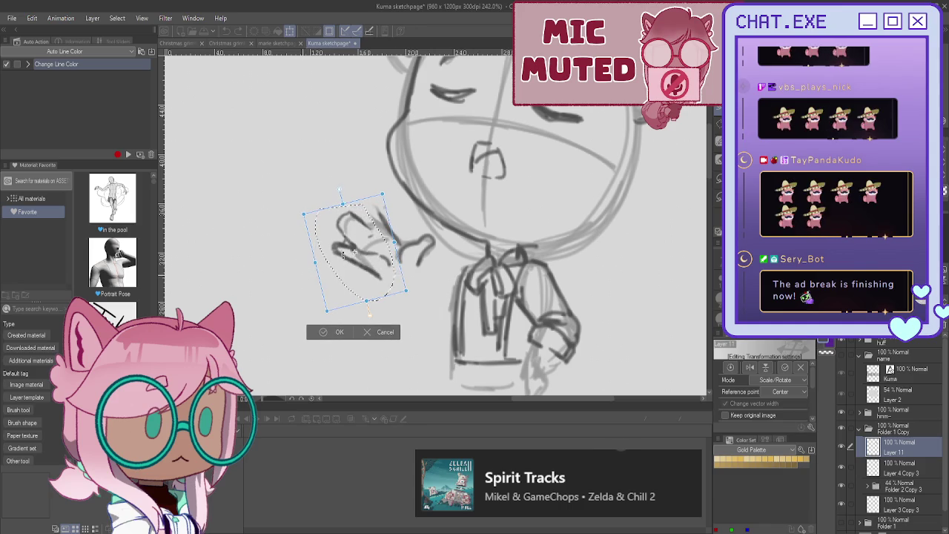
drag(306, 252, 307, 269)
drag(373, 276, 374, 279)
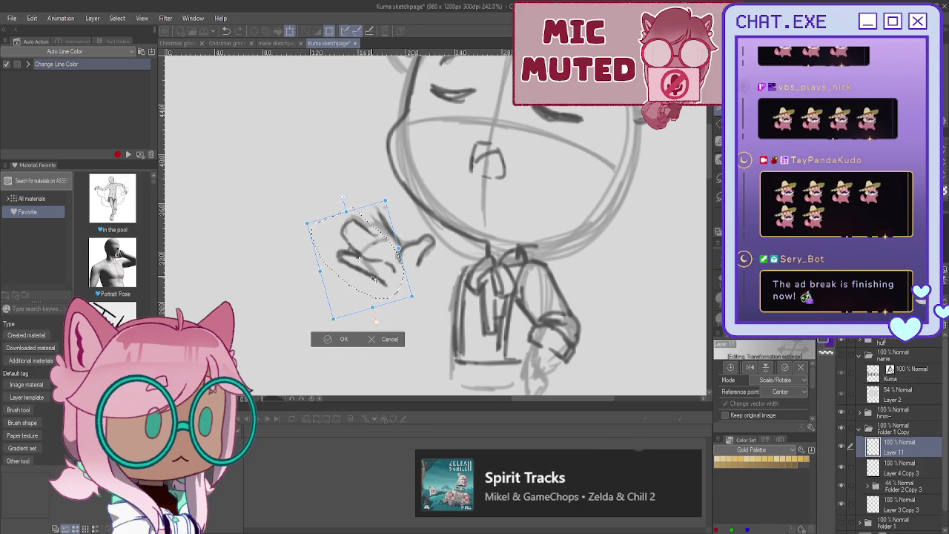
click(324, 339)
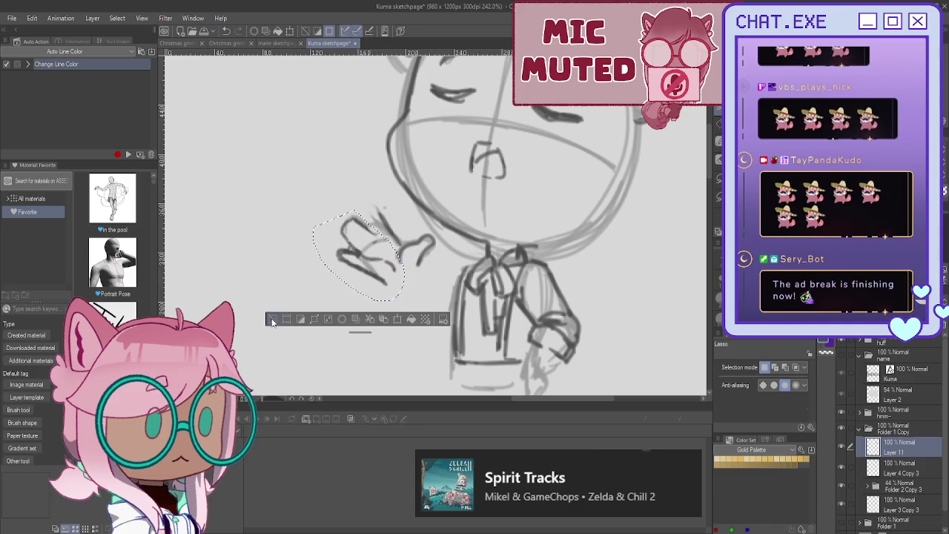
key(ctrl+d)
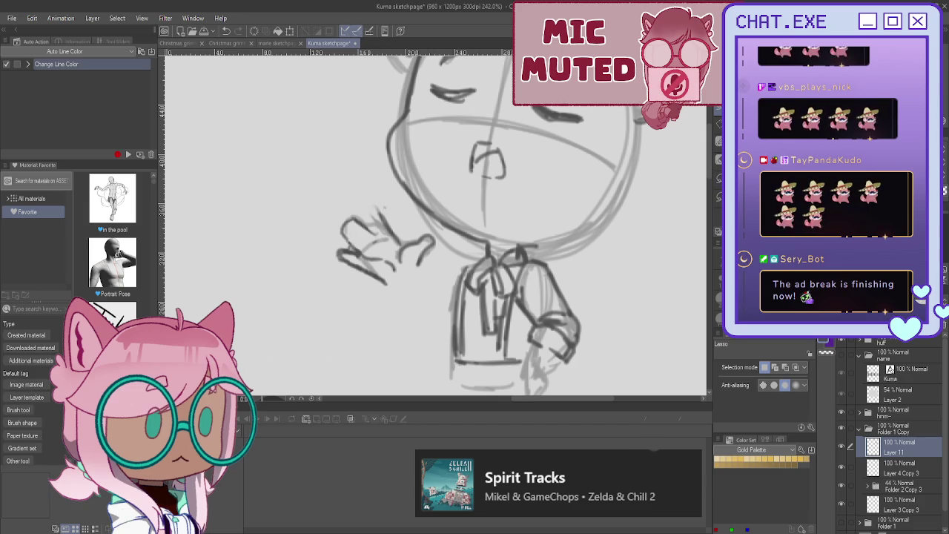
click(718, 156)
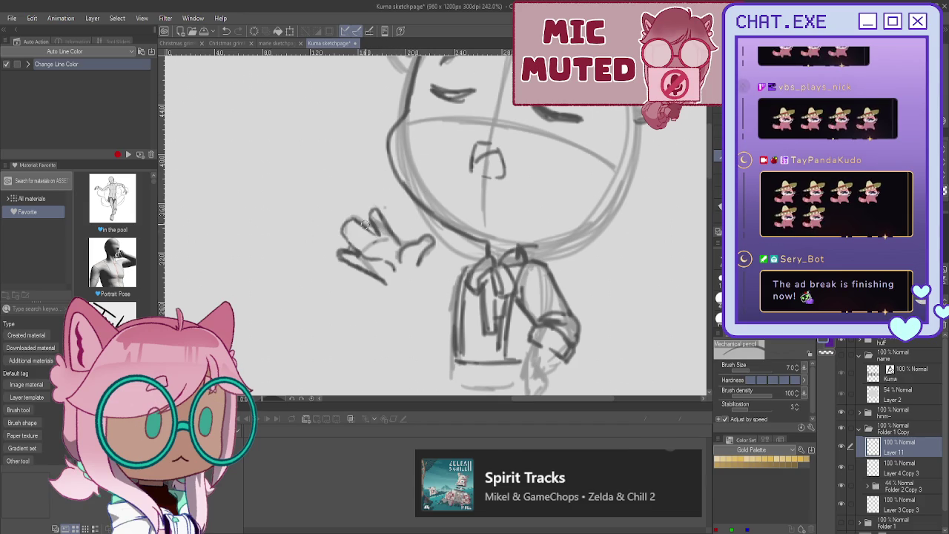
Step: Rotate the hand again and shift it downward, then extend the jacket edge toward it
key(m)
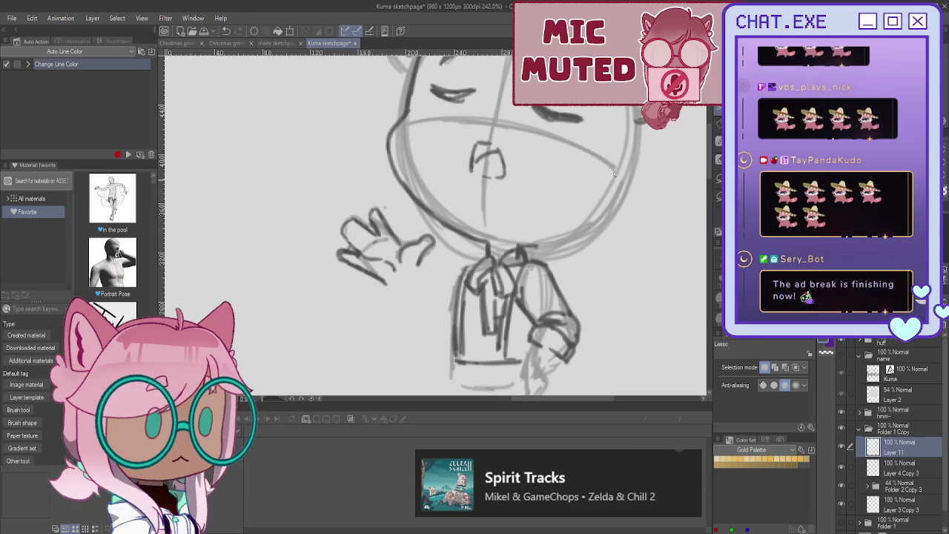
drag(379, 186, 372, 191)
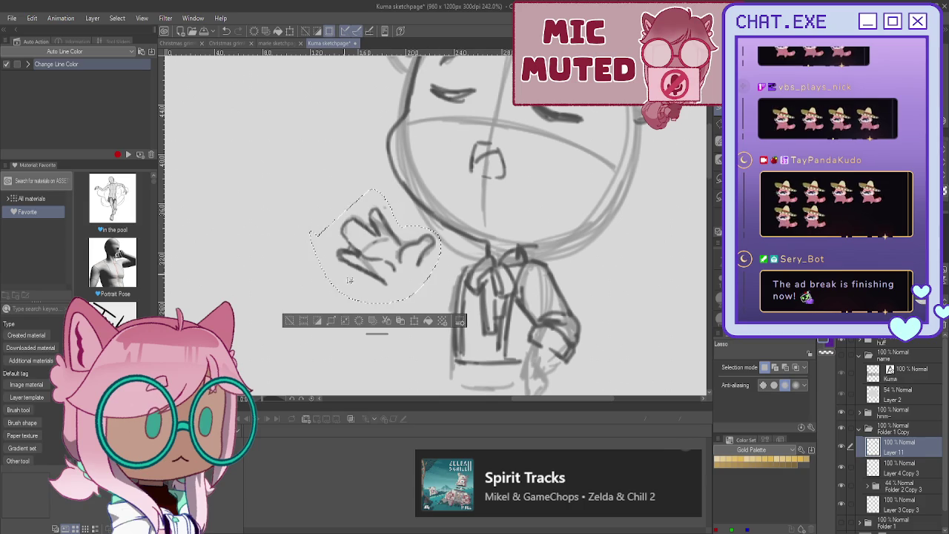
click(413, 321)
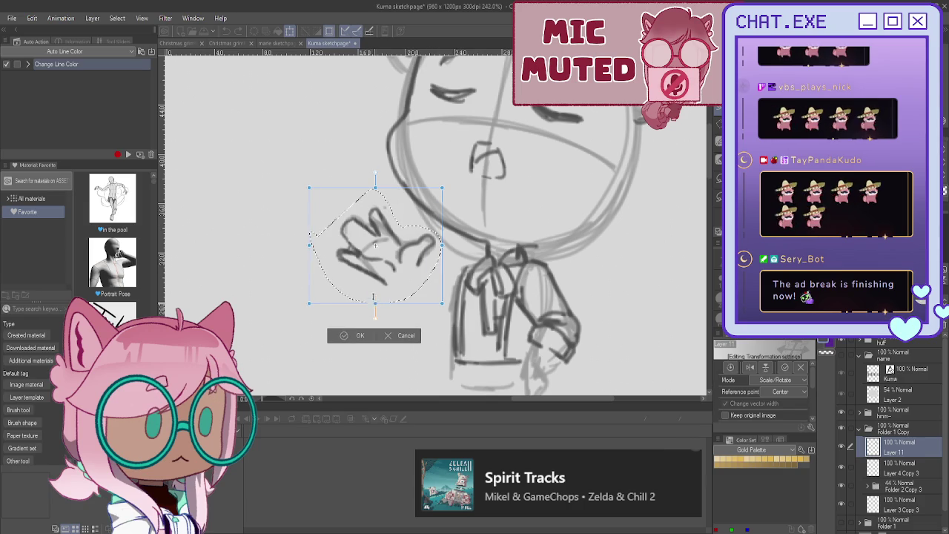
mouse_move(372, 280)
mouse_down()
mouse_move(363, 291)
mouse_move(389, 307)
mouse_move(385, 318)
mouse_up()
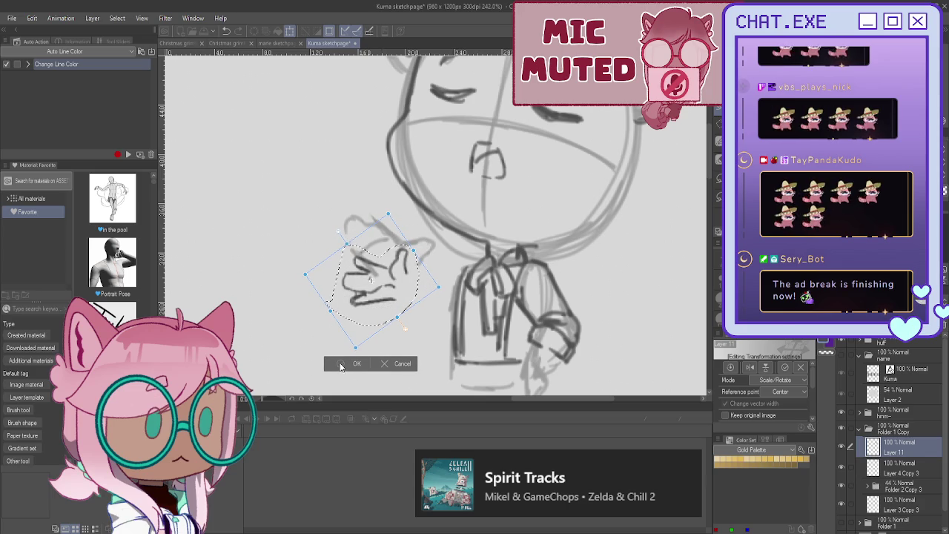
click(341, 365)
click(285, 344)
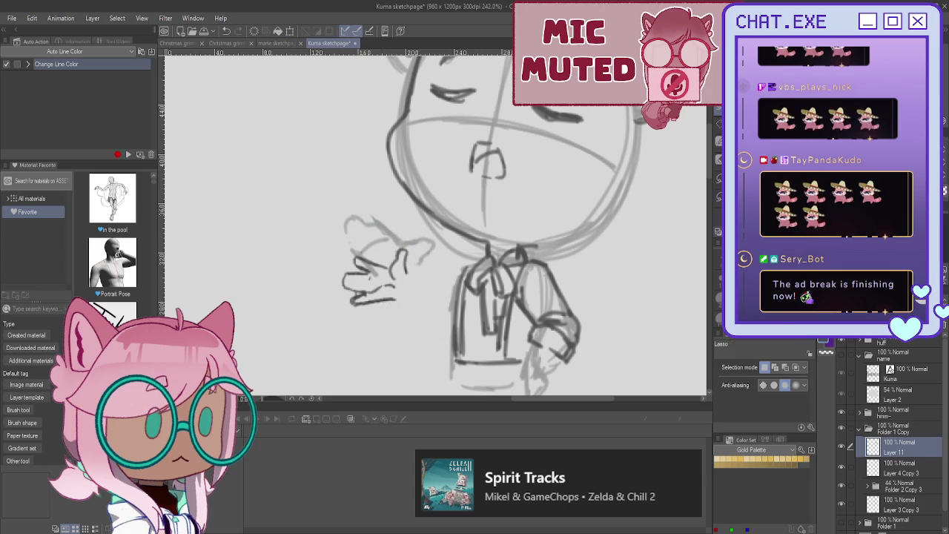
key(p)
mouse_move(445, 260)
mouse_down()
mouse_move(461, 211)
mouse_move(465, 236)
mouse_move(454, 252)
mouse_up()
drag(423, 223, 438, 244)
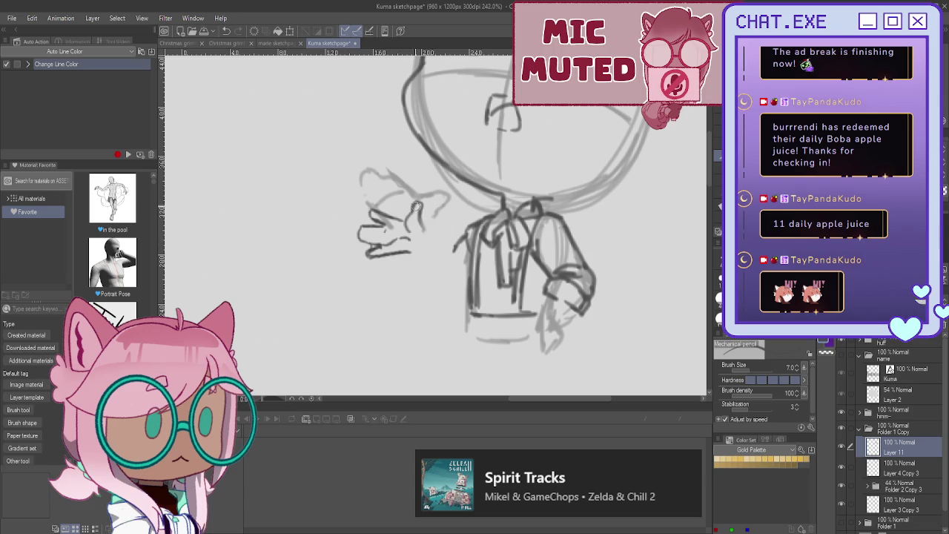
Step: Reselect the hand and rotate it to a new angle
key(m)
drag(364, 191, 338, 223)
click(424, 297)
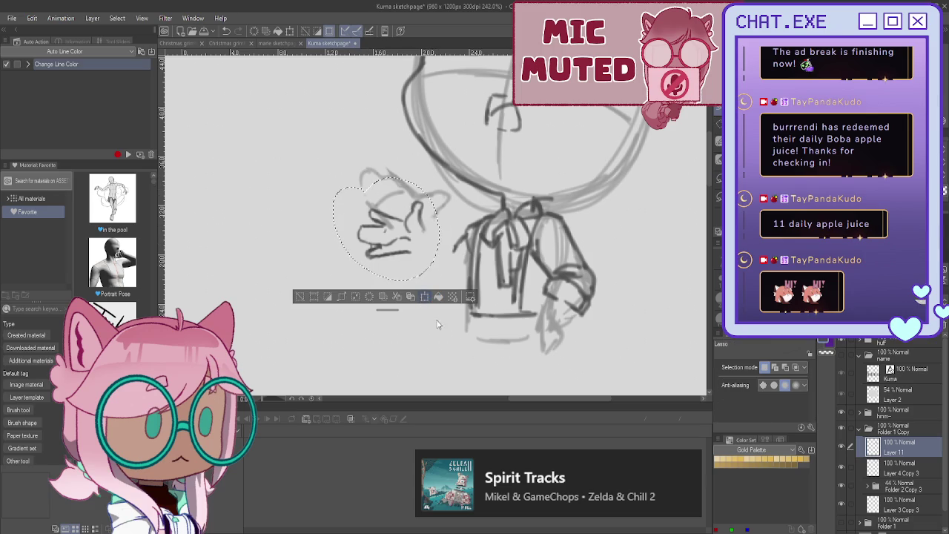
drag(420, 330, 424, 343)
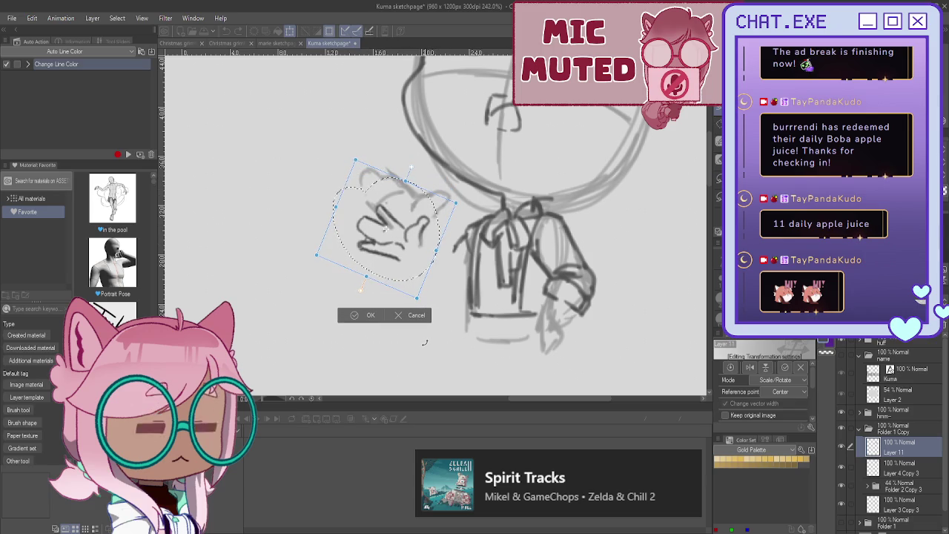
key(Return)
click(304, 304)
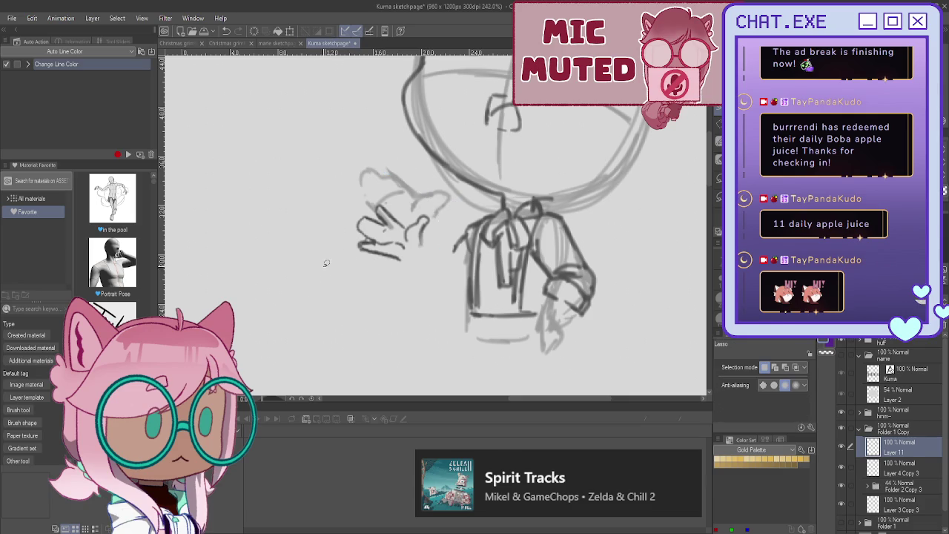
key(p)
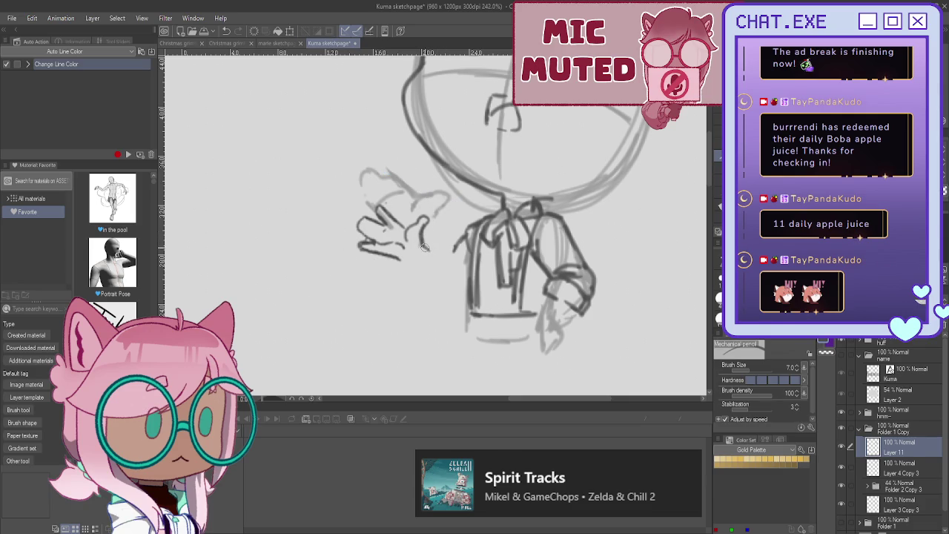
Step: Erase the old wrist-to-jacket stroke and redraw the jacket line and forearm edges
drag(439, 260, 456, 278)
key(ctrl+z)
drag(460, 241, 449, 270)
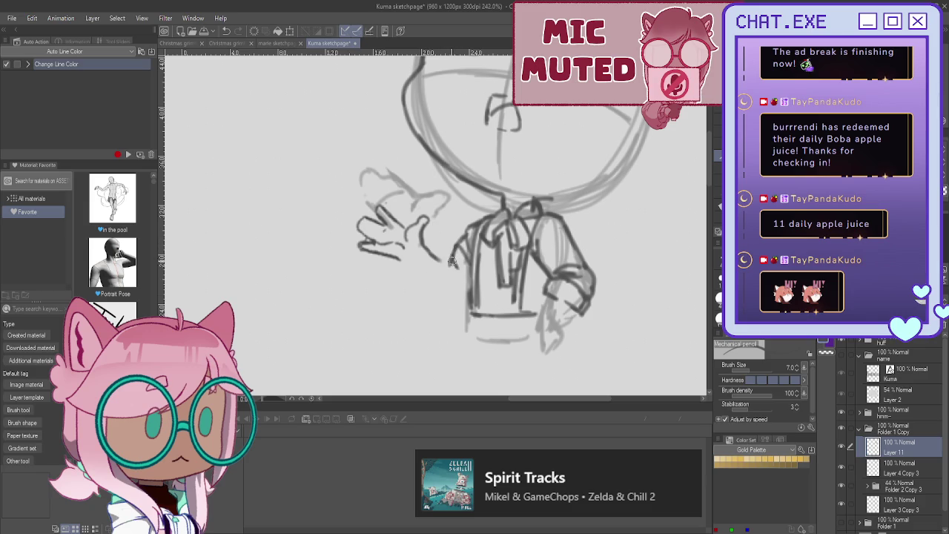
mouse_move(445, 264)
mouse_down()
mouse_move(421, 237)
mouse_move(437, 280)
mouse_up()
mouse_move(424, 247)
mouse_down()
mouse_move(444, 287)
mouse_move(430, 295)
mouse_up()
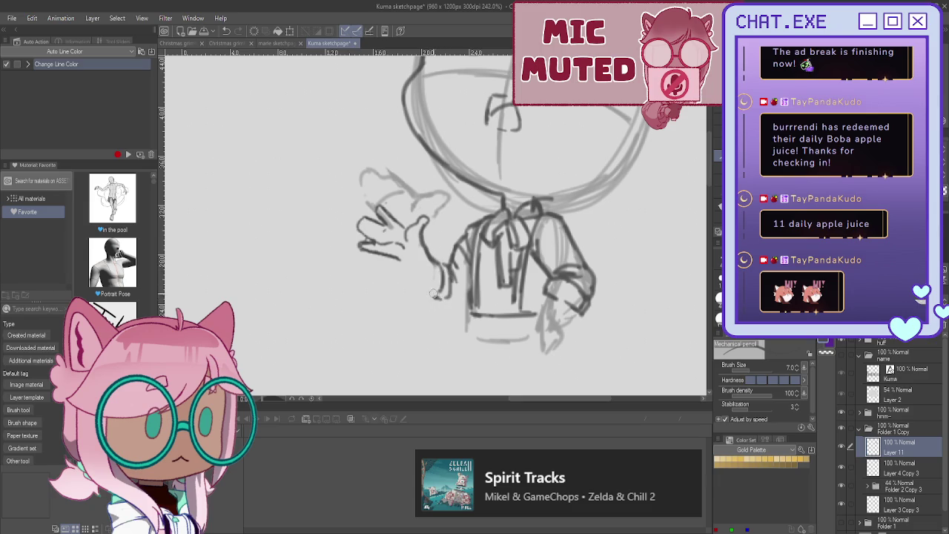
drag(400, 260, 430, 295)
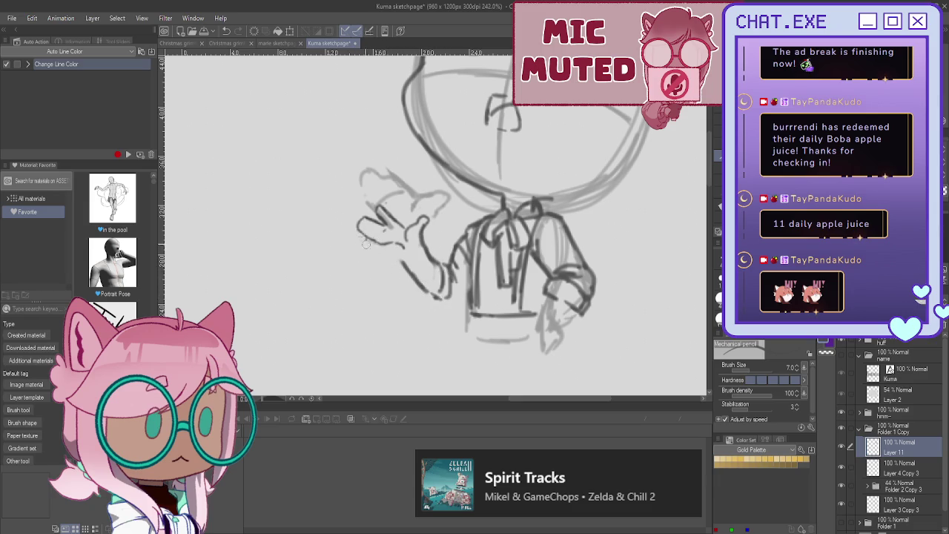
Step: Redraw the hand's underside, fingertips, palm and thumb, and the wrist and jacket edge
drag(362, 237, 401, 265)
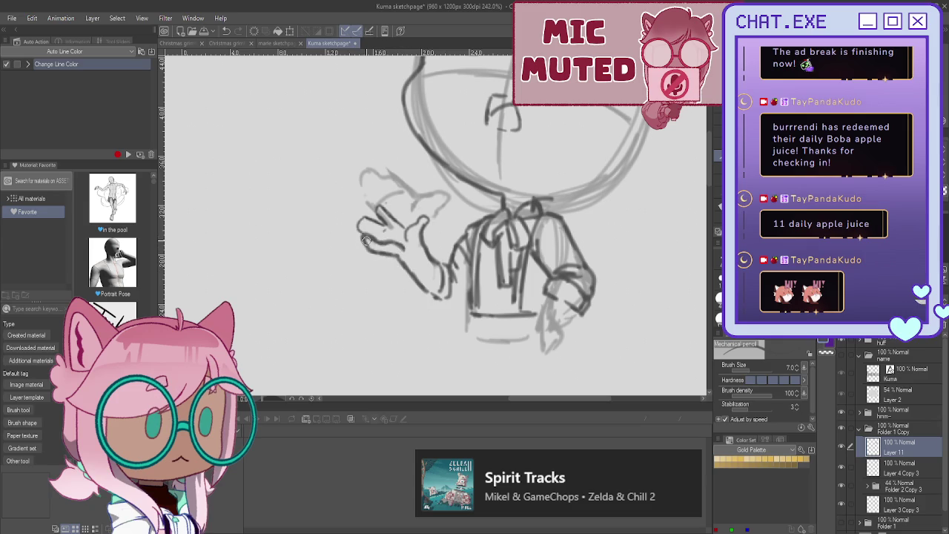
mouse_move(384, 227)
mouse_down()
mouse_move(366, 216)
mouse_move(387, 205)
mouse_move(410, 232)
mouse_up()
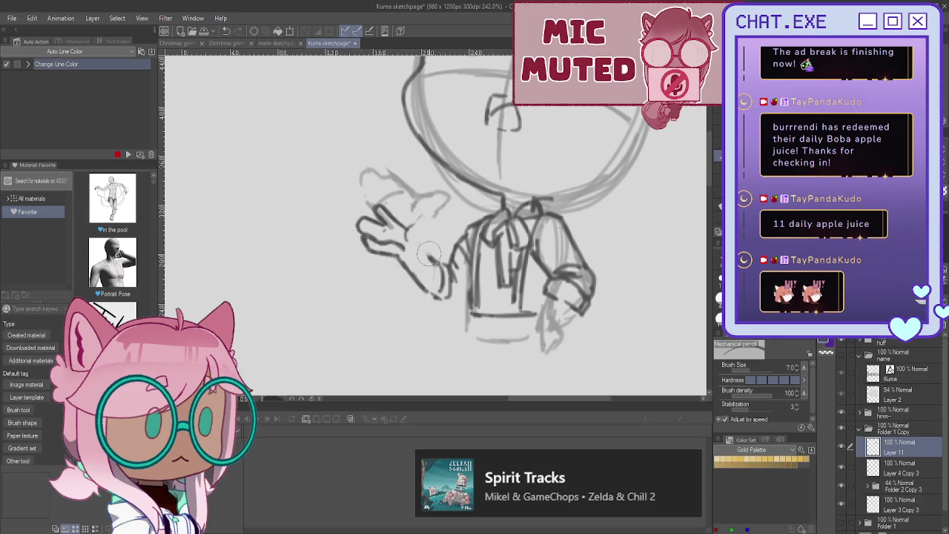
mouse_move(436, 266)
mouse_down()
mouse_move(419, 206)
mouse_move(398, 241)
mouse_up()
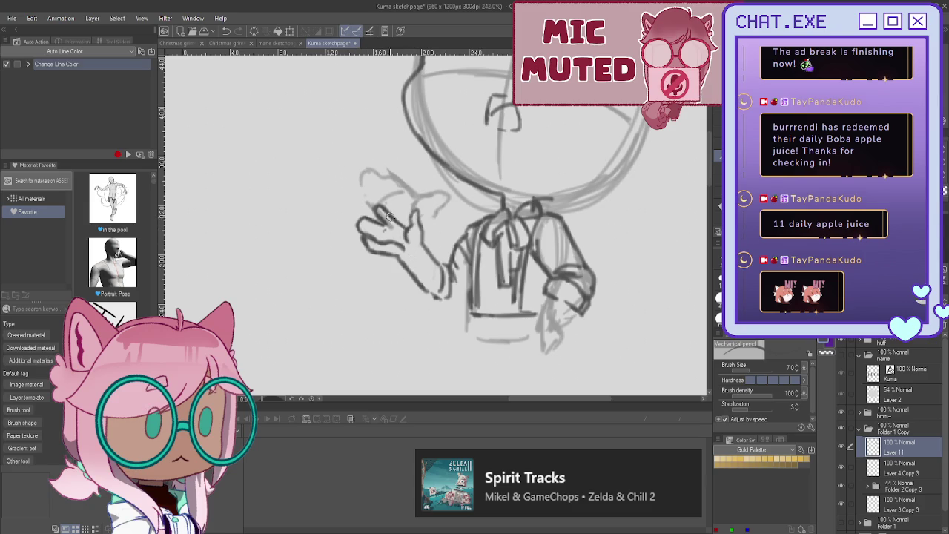
mouse_move(419, 278)
mouse_down()
mouse_move(422, 297)
mouse_move(449, 266)
mouse_move(446, 300)
mouse_up()
mouse_move(438, 259)
mouse_down()
mouse_move(439, 301)
mouse_move(471, 282)
mouse_move(476, 315)
mouse_move(463, 319)
mouse_move(463, 338)
mouse_move(528, 339)
mouse_move(494, 344)
mouse_up()
Step: Darken the right sleeve and cuff edge, then add a new layer above Layer 11
mouse_move(543, 299)
mouse_down()
mouse_move(537, 319)
mouse_move(553, 333)
mouse_move(544, 367)
mouse_up()
drag(532, 320, 531, 371)
scroll(418, 223, down, 2)
scroll(418, 223, down, 2)
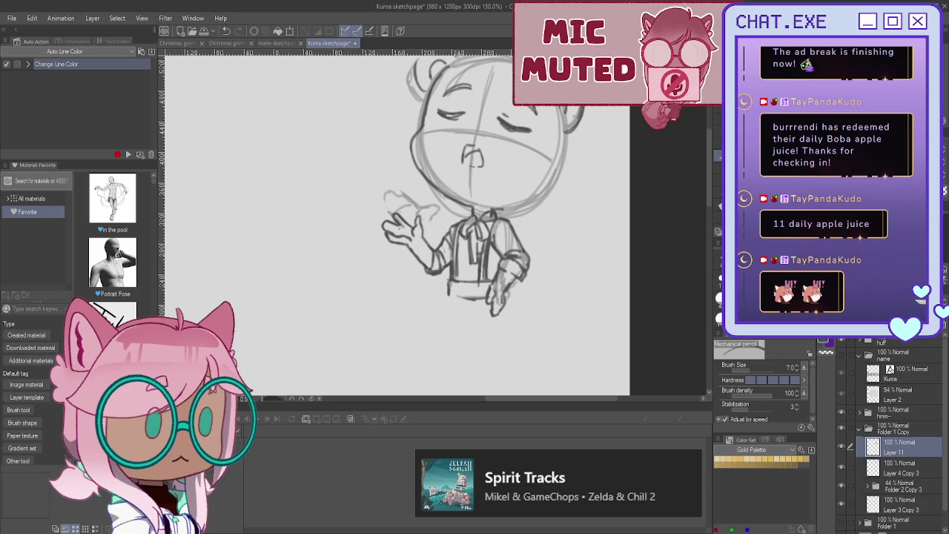
key(ctrl+shift+n)
Step: Sketch messy hair with centre bangs, forehead strands and left-side hair over the head
scroll(467, 226, up, 2)
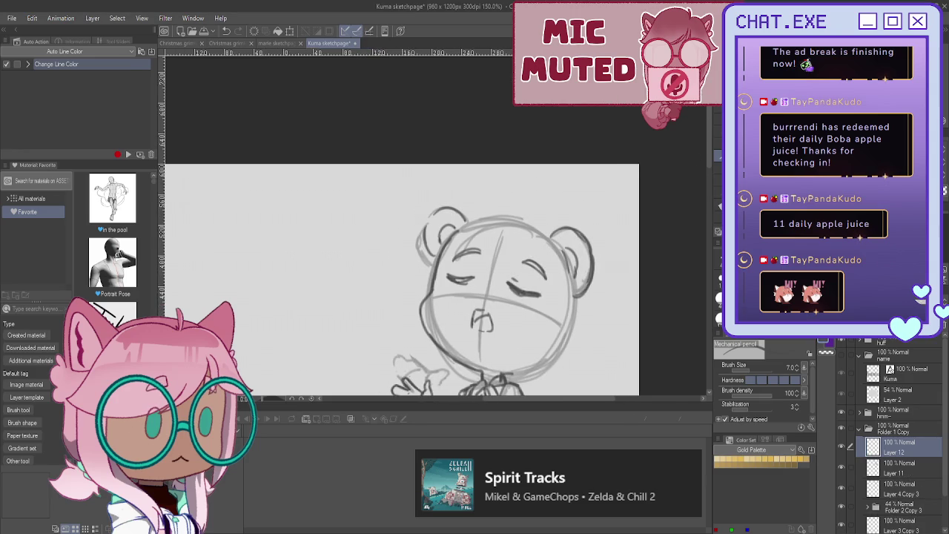
scroll(467, 225, up, 1)
drag(525, 202, 475, 267)
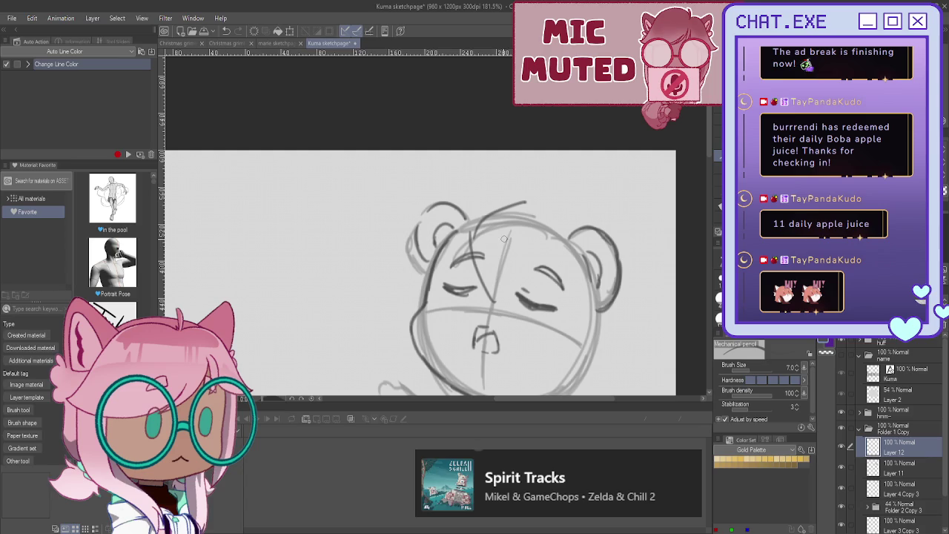
drag(486, 223, 493, 300)
drag(511, 232, 498, 311)
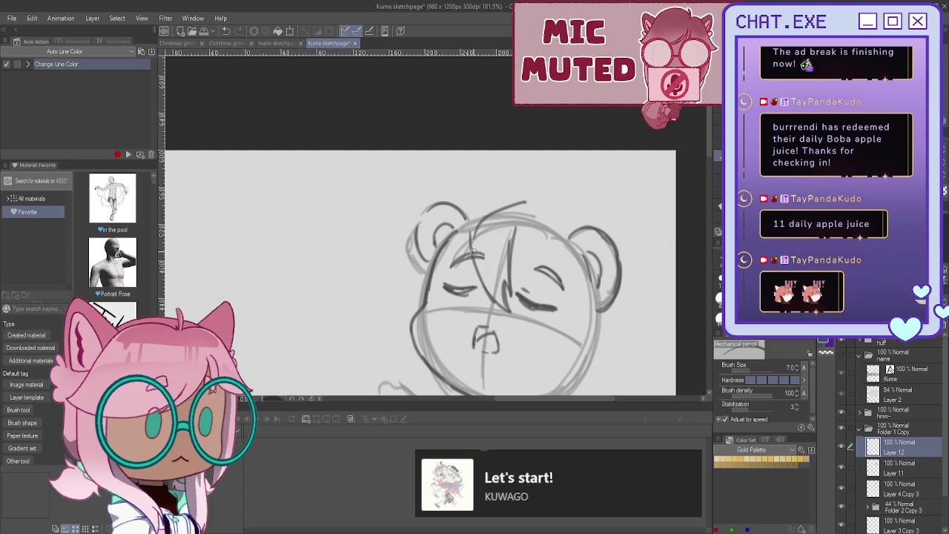
mouse_move(527, 210)
mouse_down()
mouse_move(549, 275)
mouse_move(605, 301)
mouse_up()
mouse_move(570, 232)
mouse_down()
mouse_move(625, 298)
mouse_move(583, 289)
mouse_up()
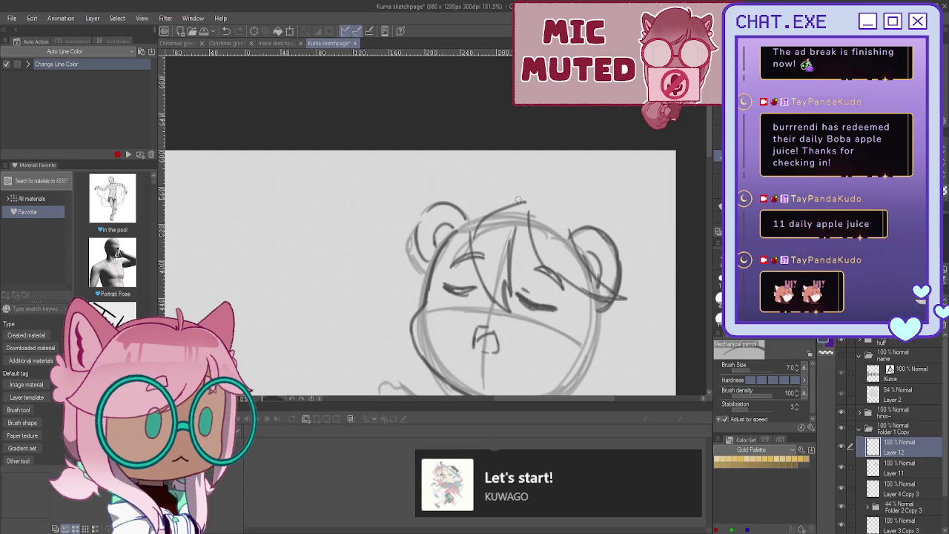
mouse_move(529, 212)
mouse_down()
mouse_move(528, 251)
mouse_move(547, 295)
mouse_up()
drag(523, 249, 540, 288)
mouse_move(577, 231)
mouse_down()
mouse_move(531, 199)
mouse_move(483, 202)
mouse_move(412, 245)
mouse_up()
drag(451, 220, 402, 290)
mouse_move(470, 235)
mouse_down()
mouse_move(453, 292)
mouse_move(403, 268)
mouse_move(413, 295)
mouse_move(400, 343)
mouse_up()
Step: Reshape both cheeks and the jaw toward the chin, linking the jaw to the collar
mouse_move(601, 315)
mouse_down()
mouse_move(597, 376)
mouse_move(571, 386)
mouse_up()
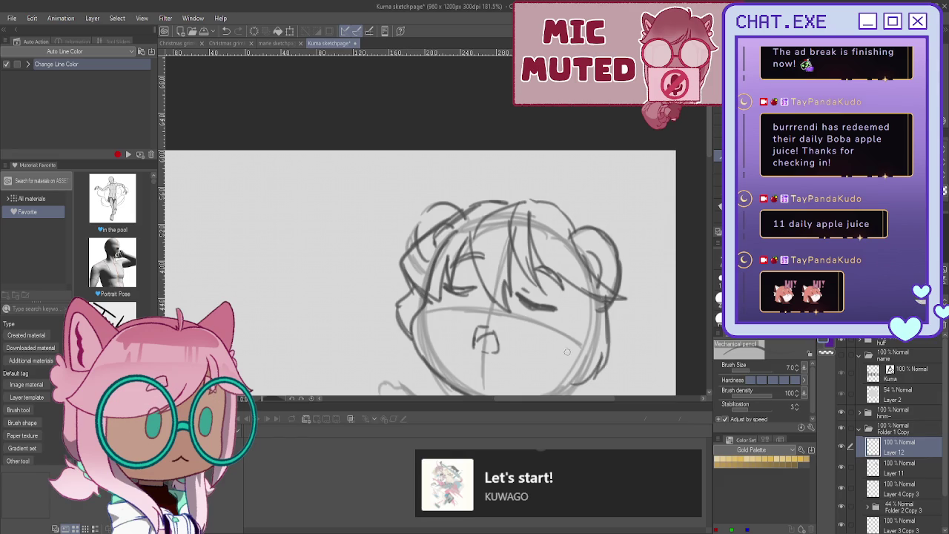
scroll(534, 199, down, 2)
scroll(535, 198, down, 1)
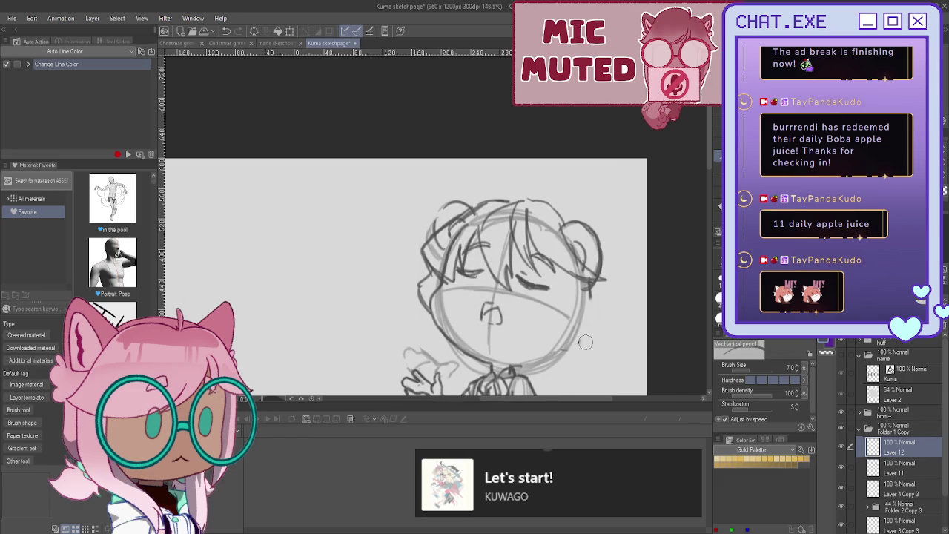
mouse_move(586, 302)
mouse_down()
mouse_move(605, 262)
mouse_move(629, 281)
mouse_move(604, 325)
mouse_move(568, 347)
mouse_up()
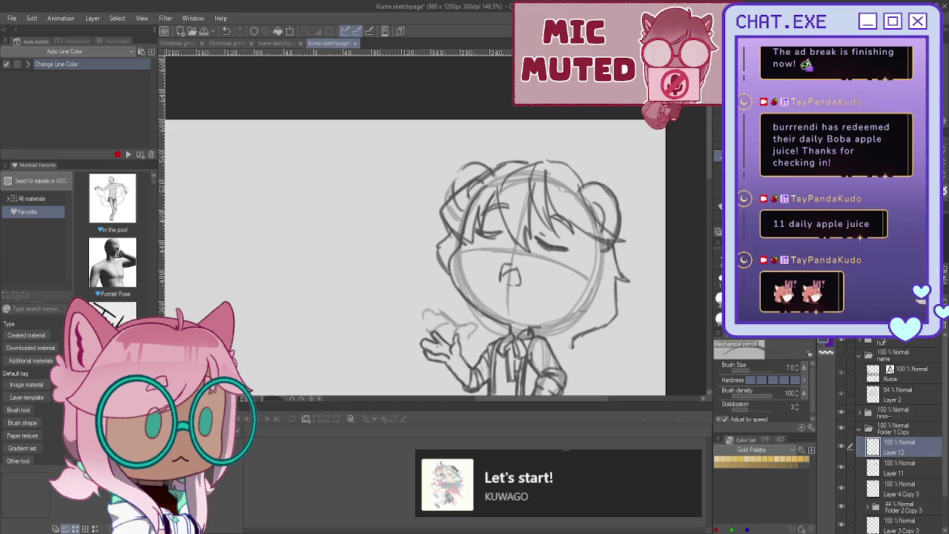
mouse_move(606, 250)
mouse_down()
mouse_move(608, 300)
mouse_move(576, 328)
mouse_move(557, 323)
mouse_up()
mouse_move(580, 229)
mouse_down()
mouse_move(574, 282)
mouse_move(542, 298)
mouse_move(557, 316)
mouse_up()
drag(573, 279, 547, 301)
mouse_move(450, 262)
mouse_down()
mouse_move(454, 280)
mouse_move(442, 274)
mouse_up()
drag(447, 234, 439, 267)
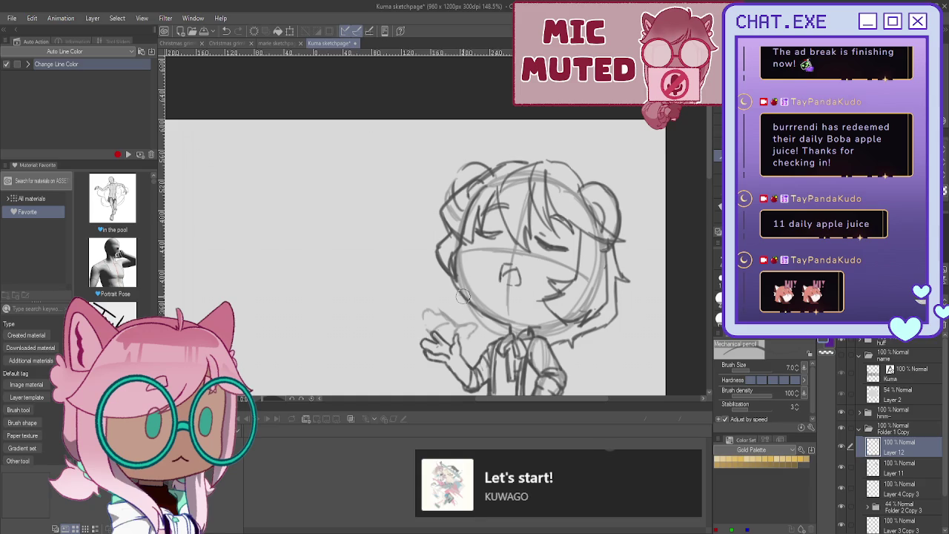
drag(473, 306, 483, 330)
mouse_move(571, 333)
mouse_down()
mouse_move(596, 319)
mouse_move(551, 334)
mouse_up()
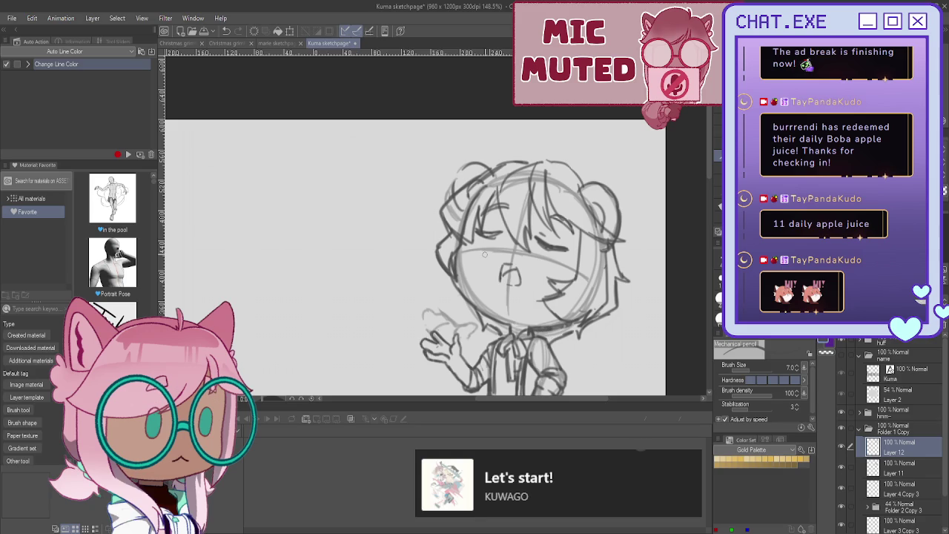
scroll(878, 458, down, 1)
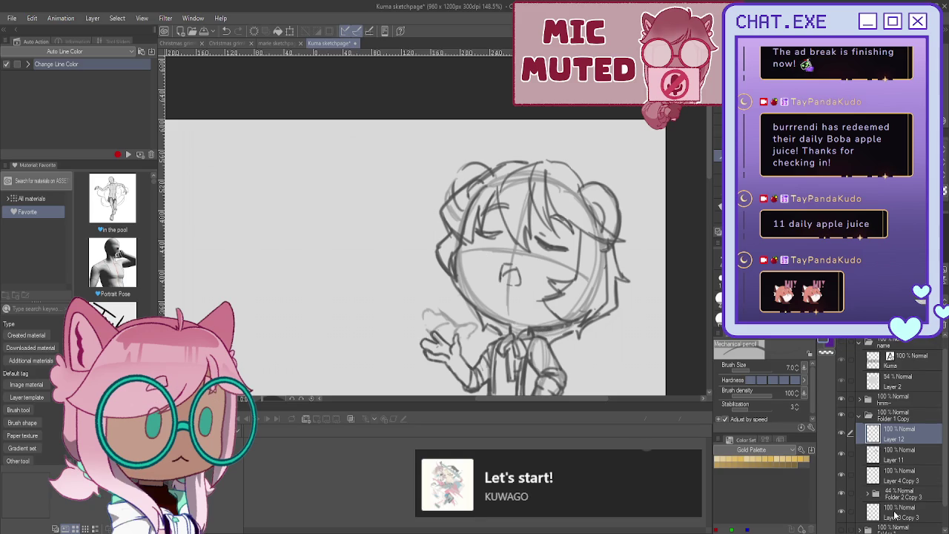
Step: Set Layer 3 Copy 3 to 50% opacity and add short strokes around the collar
click(894, 512)
click(908, 332)
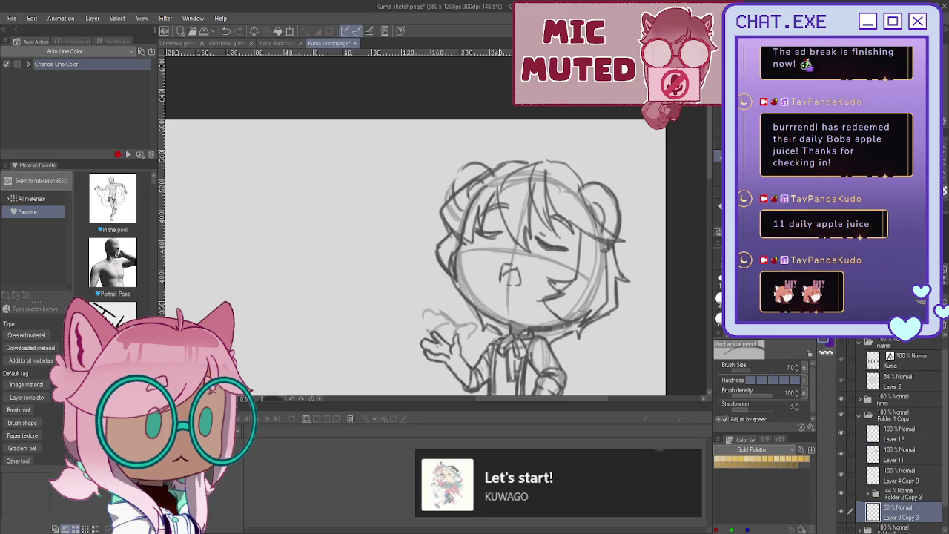
drag(510, 332, 476, 315)
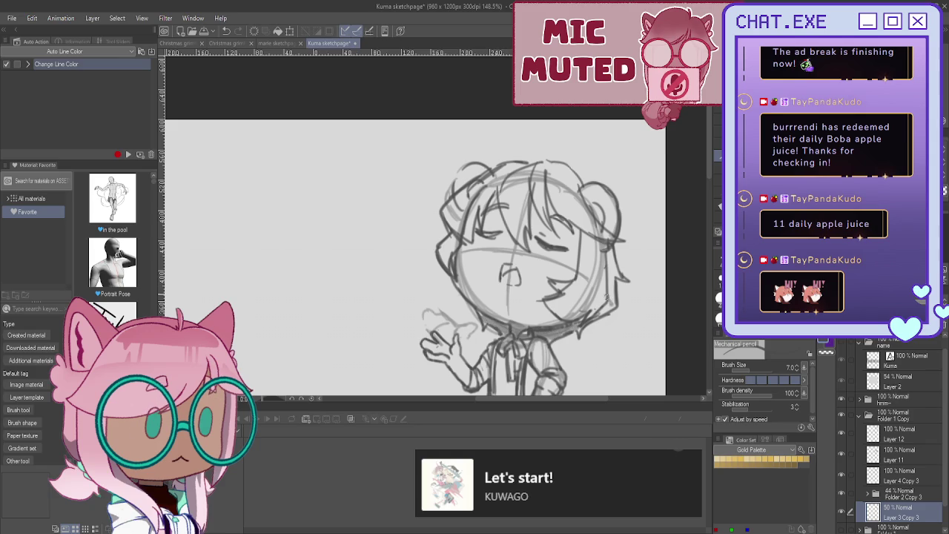
drag(613, 297, 601, 319)
Step: Try faint strokes on the upper-left hair, undo them, and scroll to review the sketch
drag(457, 189, 482, 168)
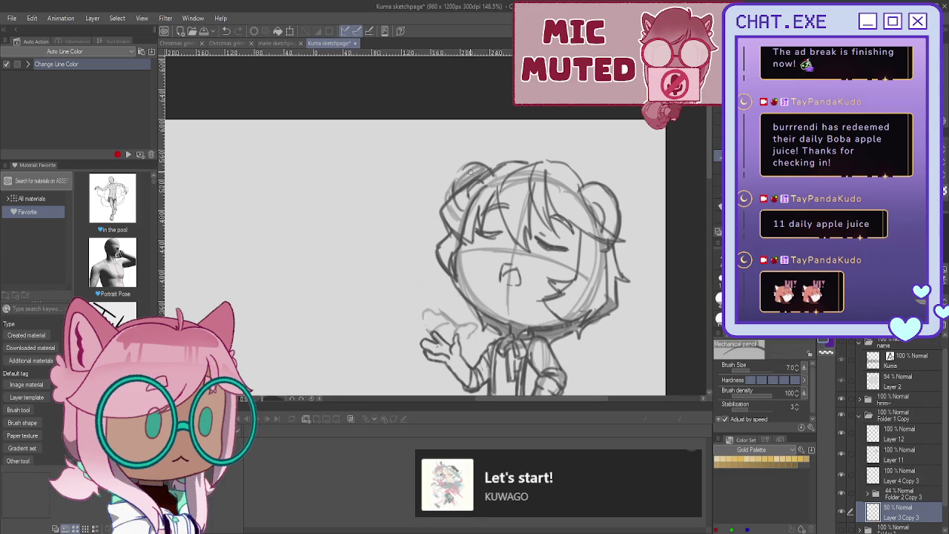
key(ctrl+z)
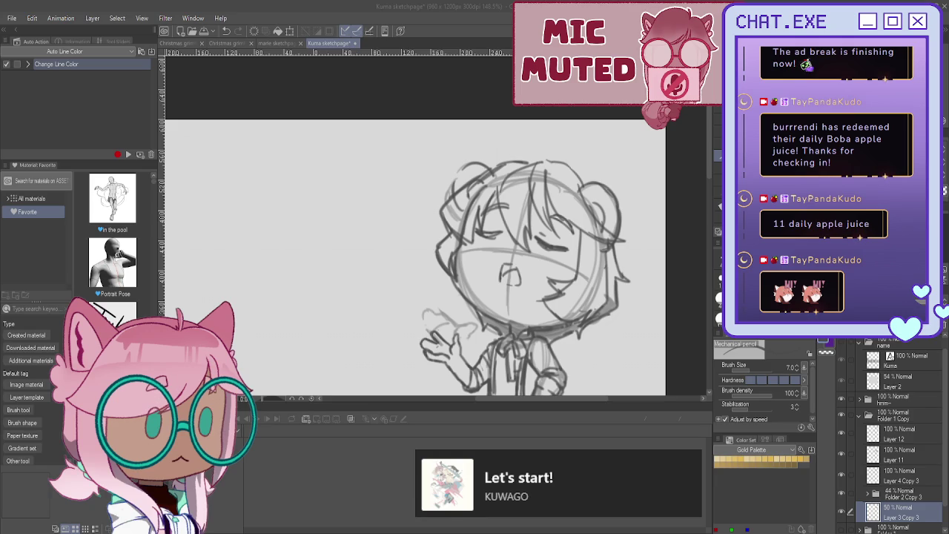
scroll(388, 255, down, 1)
scroll(388, 255, down, 1)
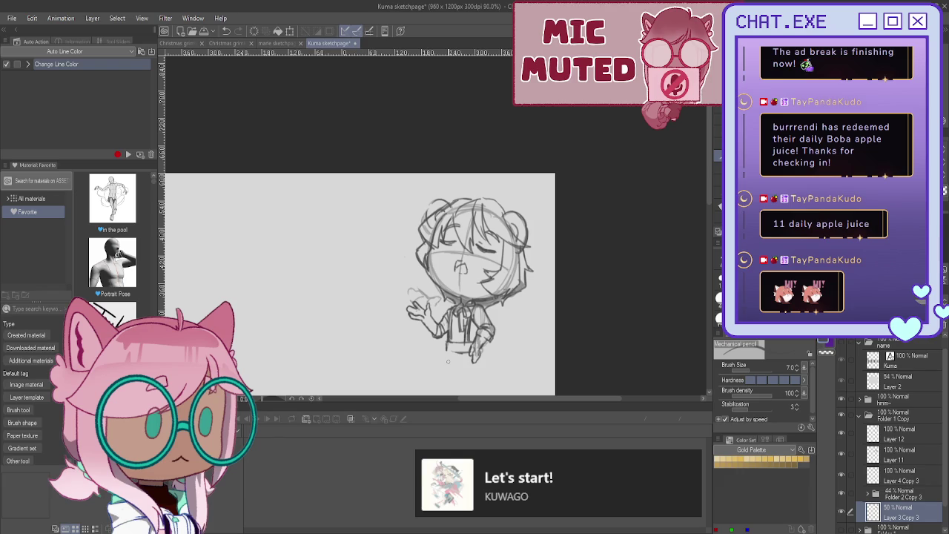
scroll(409, 223, up, 2)
scroll(422, 278, up, 1)
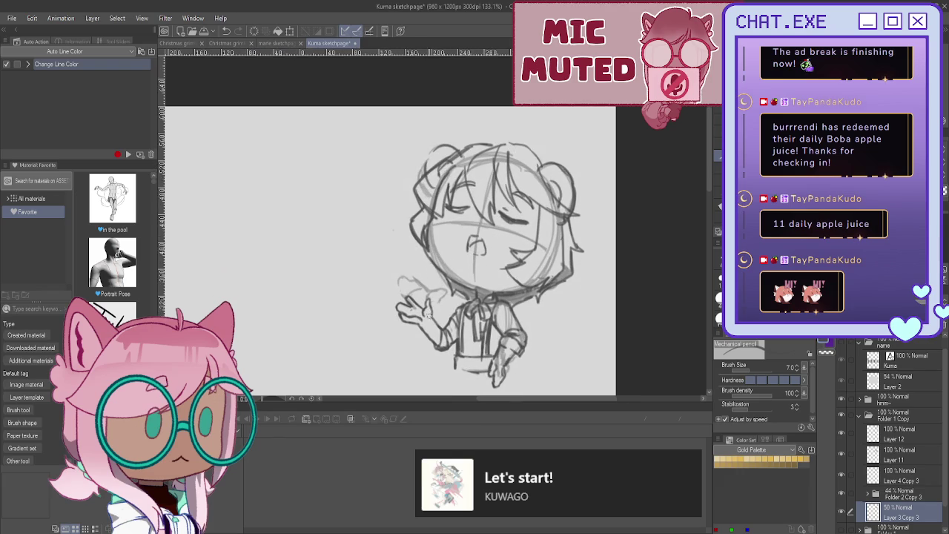
scroll(435, 332, up, 2)
scroll(436, 331, up, 1)
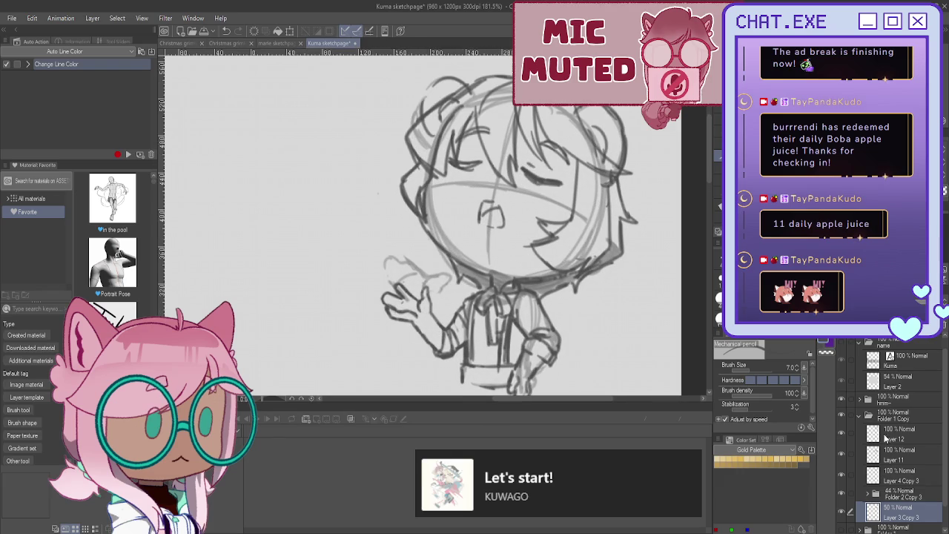
Step: On Layer 11, add and darken the wrist, hand and sleeve lines
click(886, 437)
click(879, 456)
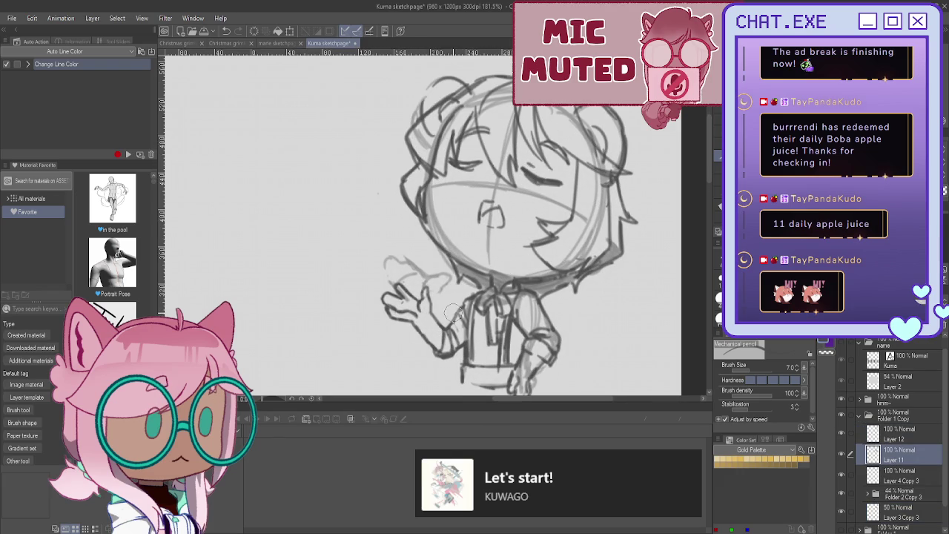
mouse_move(430, 310)
mouse_down()
mouse_move(448, 325)
mouse_move(454, 349)
mouse_move(445, 350)
mouse_up()
mouse_move(464, 302)
mouse_down()
mouse_move(449, 323)
mouse_move(462, 342)
mouse_move(440, 328)
mouse_up()
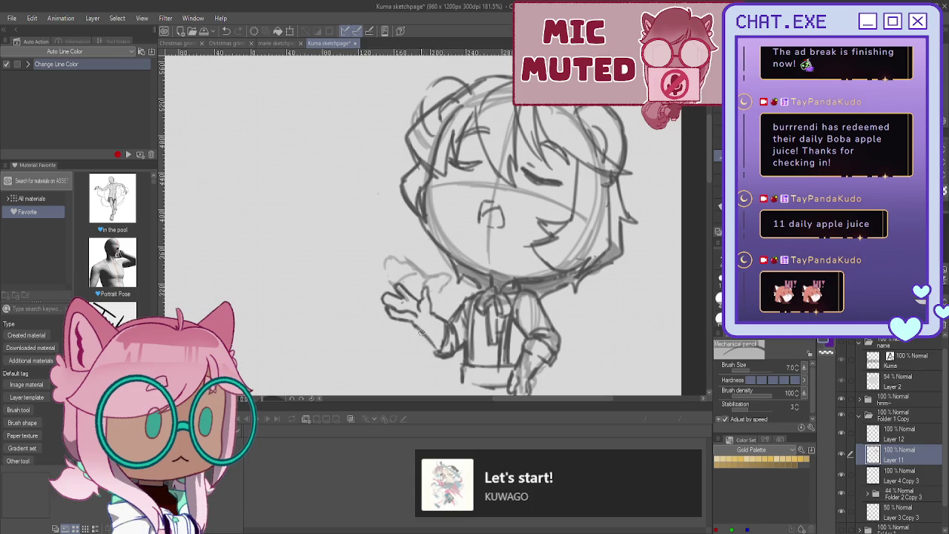
drag(437, 347, 450, 356)
scroll(436, 284, down, 1)
scroll(445, 289, down, 1)
scroll(475, 300, up, 1)
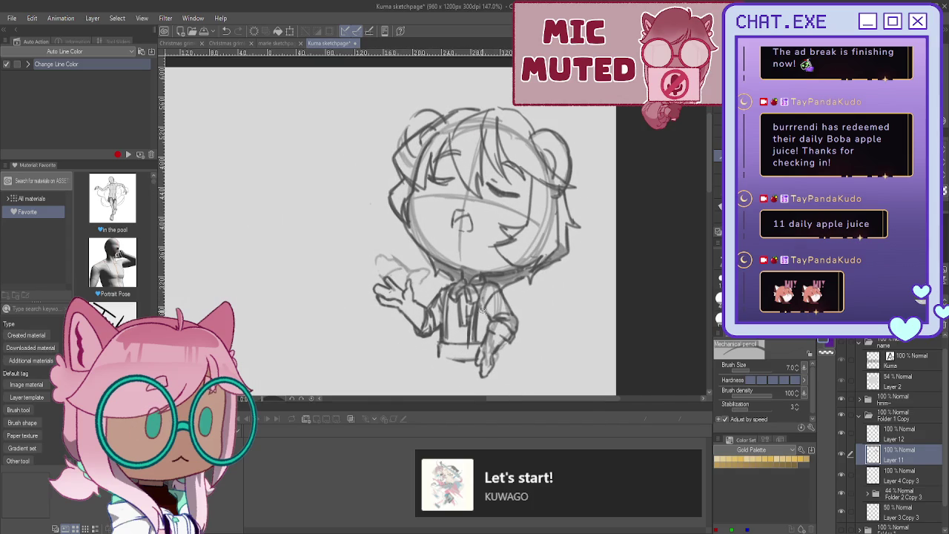
Step: Add a vertical sleeve line, a fingertip mark and a right hair-and-ear edge line
drag(483, 320, 495, 365)
drag(375, 303, 371, 310)
drag(572, 140, 578, 164)
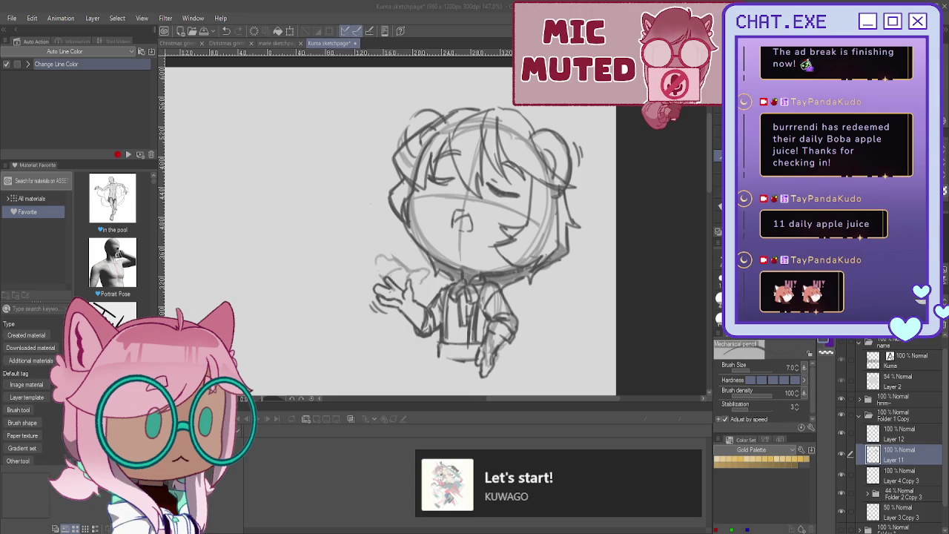
scroll(315, 389, down, 2)
scroll(315, 388, down, 3)
drag(286, 388, 316, 389)
scroll(317, 390, up, 1)
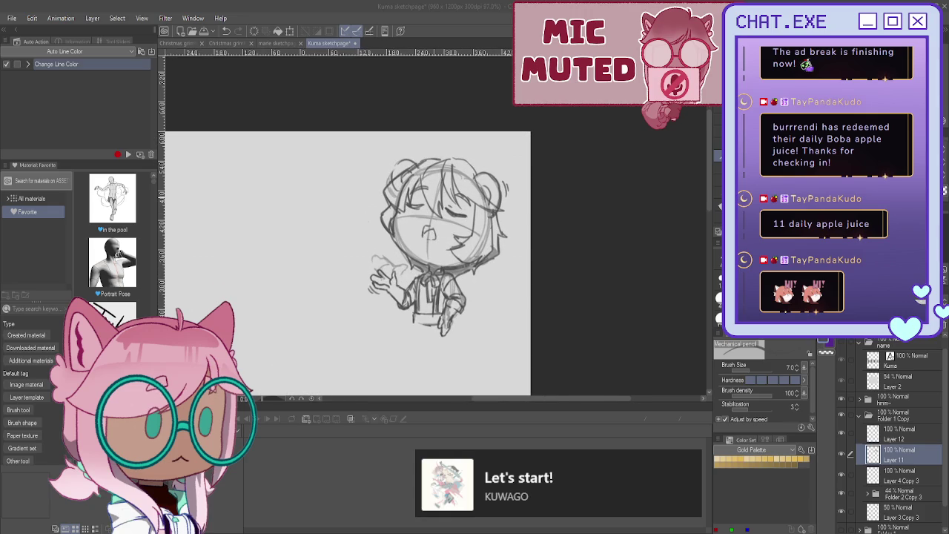
key(ctrl+plus)
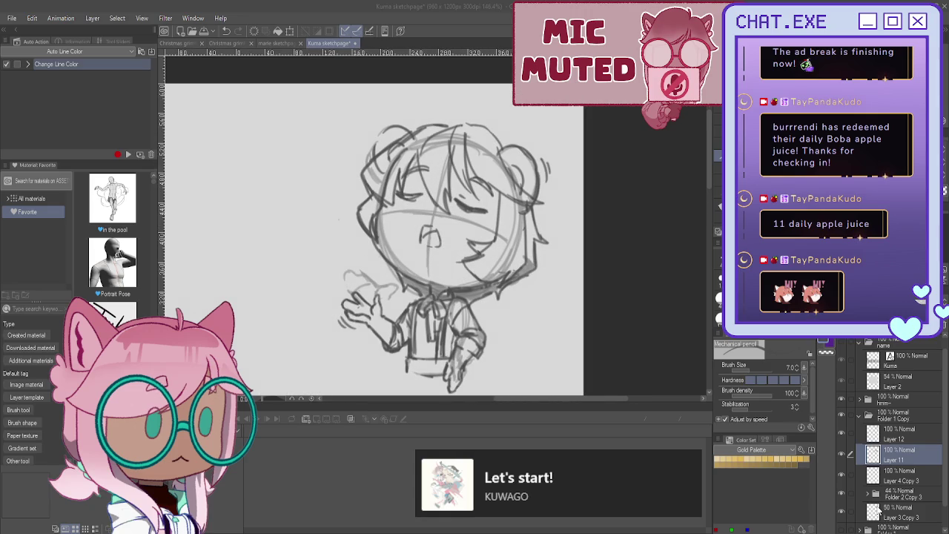
Step: On Layer 3 Copy 3, darken the small open mouth, right cheek and central and left hair strands
click(879, 510)
drag(436, 228, 422, 236)
mouse_move(505, 190)
mouse_down()
mouse_move(503, 243)
mouse_move(482, 256)
mouse_up()
drag(507, 206, 492, 251)
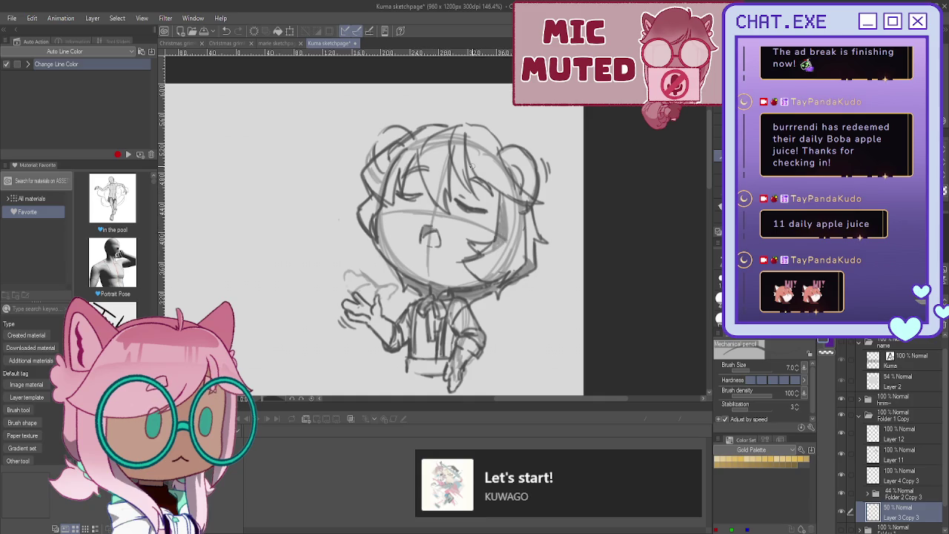
drag(449, 147, 446, 190)
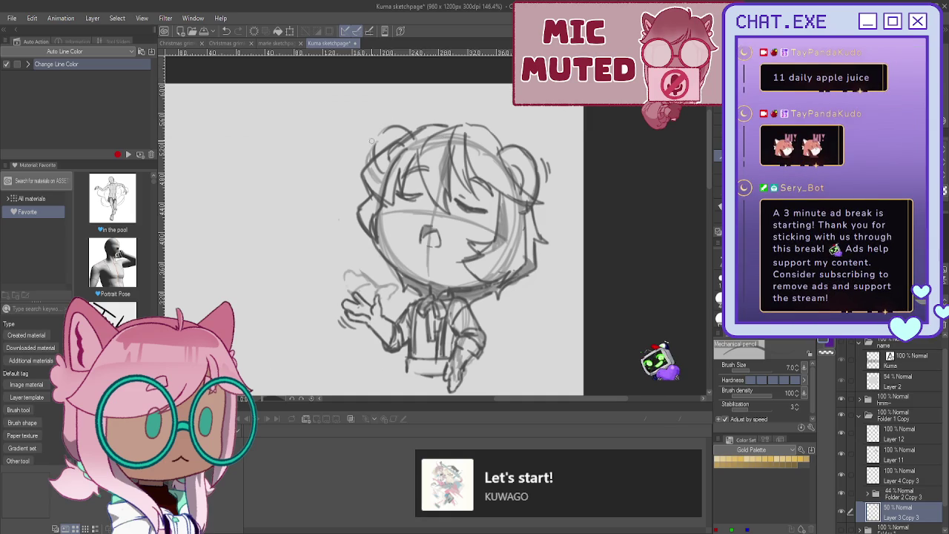
mouse_move(396, 169)
mouse_down()
mouse_move(390, 206)
mouse_move(374, 219)
mouse_up()
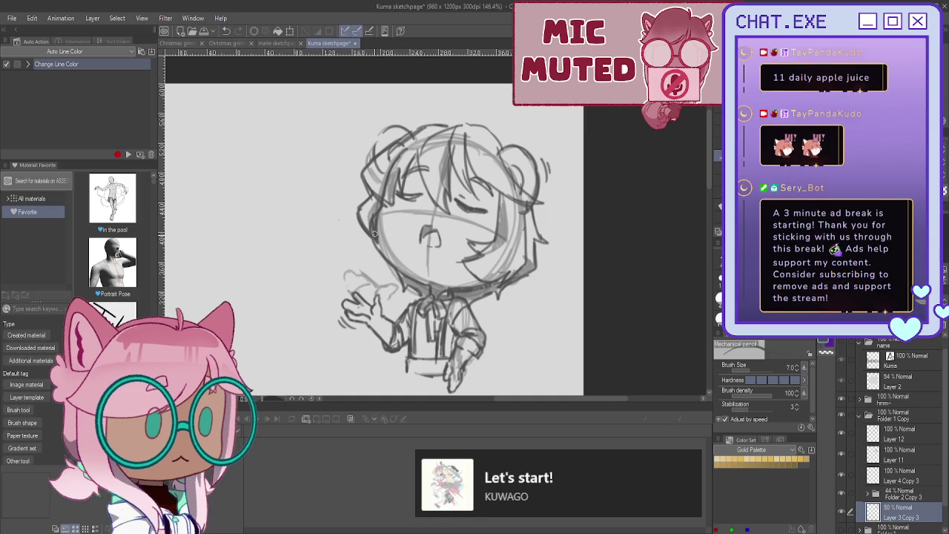
scroll(422, 285, down, 1)
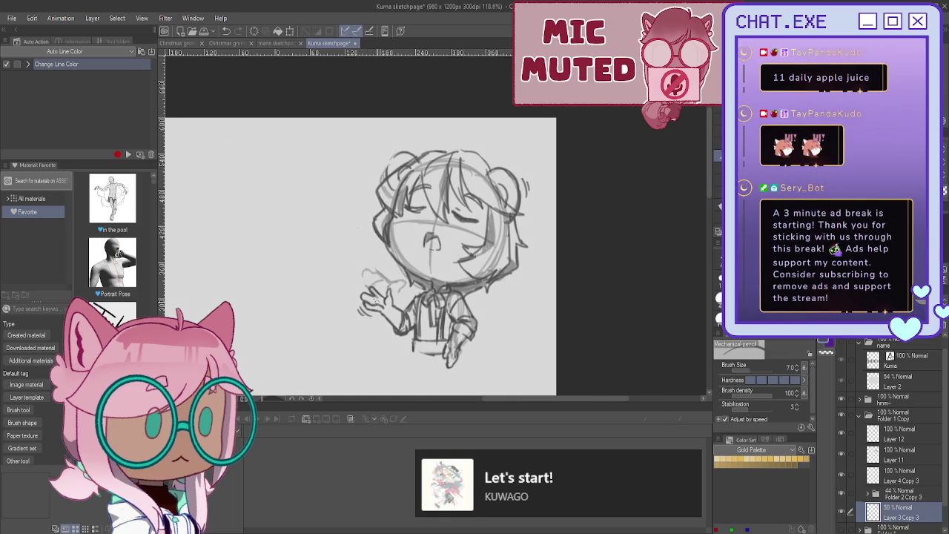
scroll(404, 326, down, 1)
scroll(395, 354, down, 1)
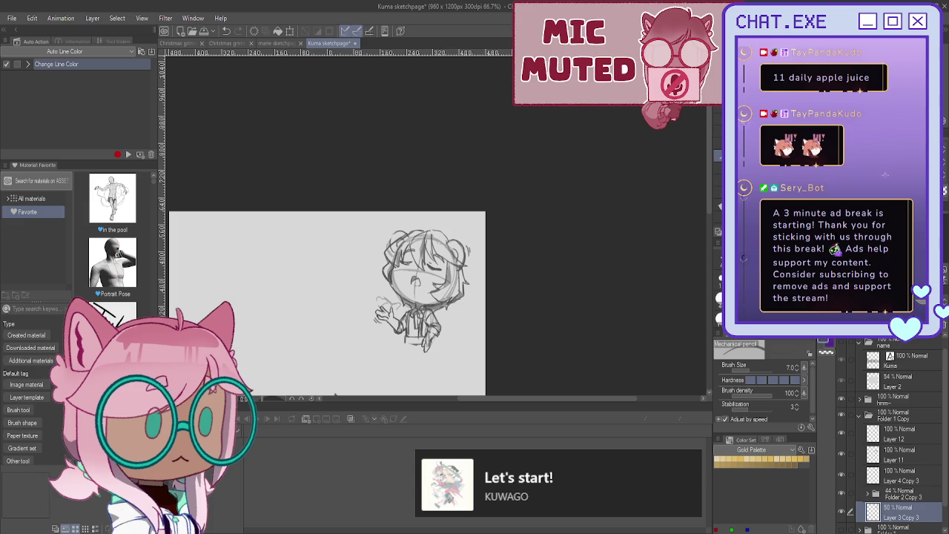
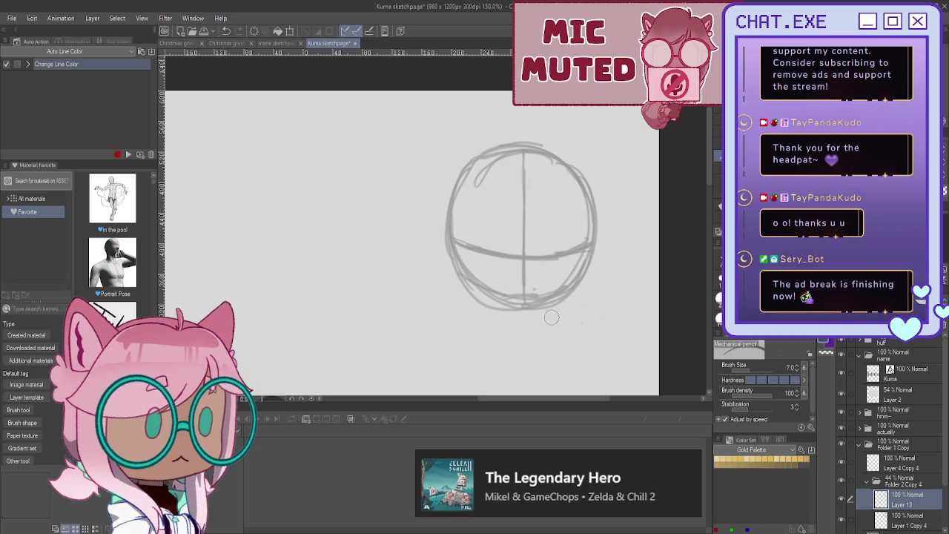
Step: Erase the old vertical centre and horizontal guidelines on the head circle
drag(527, 142, 521, 296)
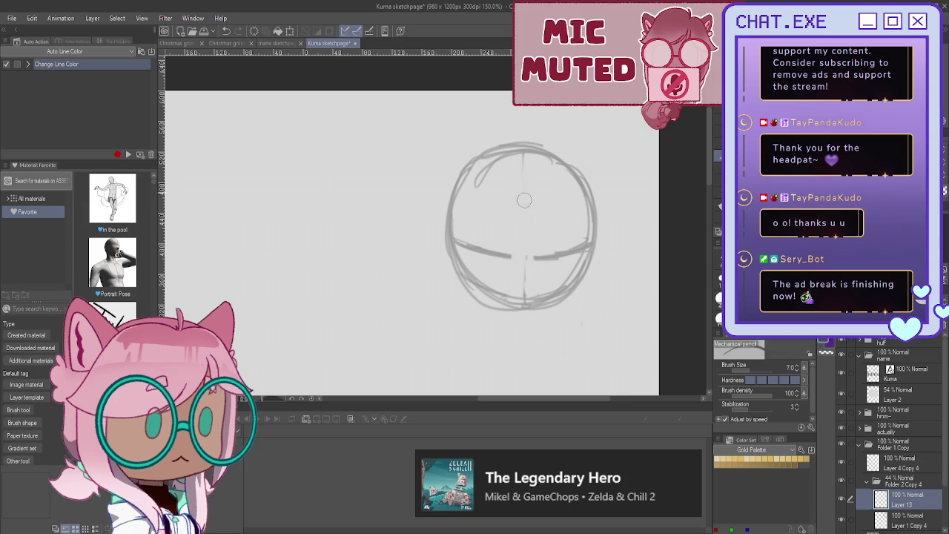
drag(532, 265, 590, 246)
drag(517, 259, 494, 255)
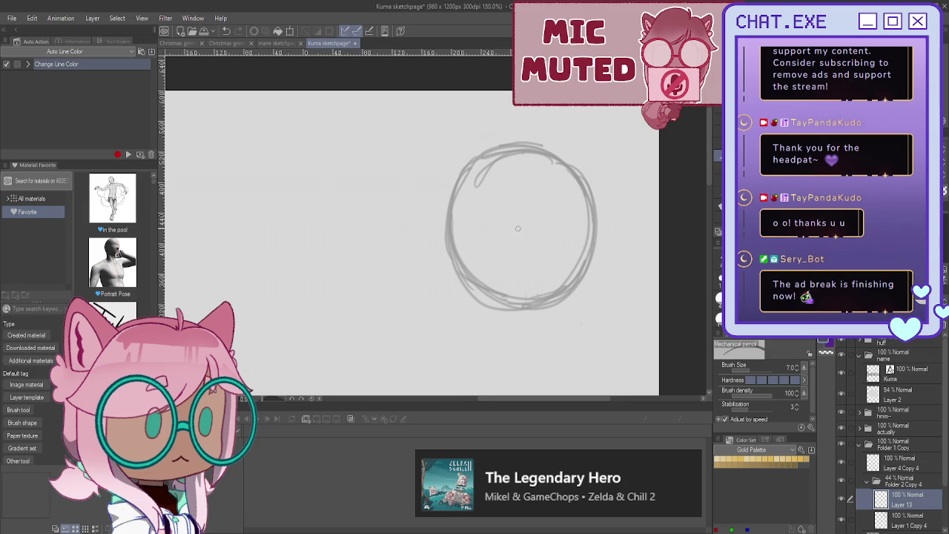
scroll(517, 228, up, 1)
scroll(518, 236, up, 1)
Step: Redraw the vertical centre line and a curved eye-level line across the head
drag(522, 134, 502, 288)
mouse_move(545, 235)
mouse_down()
mouse_move(558, 235)
mouse_move(443, 242)
mouse_up()
drag(519, 245, 598, 264)
drag(439, 239, 593, 263)
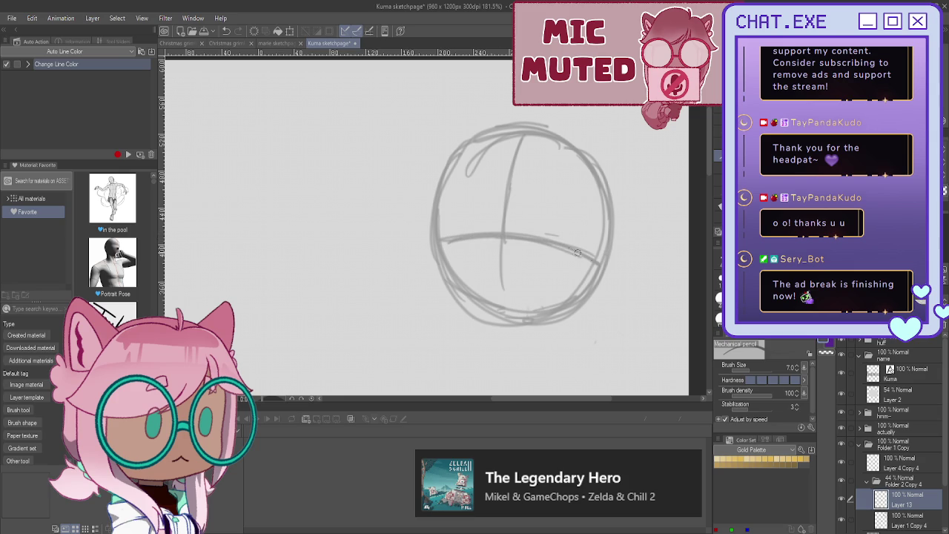
scroll(453, 209, down, 2)
scroll(453, 209, up, 1)
Step: Sketch round left and right bear ears on top of the head, refining its right edge
mouse_move(486, 141)
mouse_down()
mouse_move(446, 149)
mouse_move(486, 149)
mouse_up()
mouse_move(550, 147)
mouse_down()
mouse_move(575, 132)
mouse_move(593, 178)
mouse_up()
drag(593, 145, 583, 200)
mouse_move(566, 132)
mouse_down()
mouse_move(552, 141)
mouse_move(563, 186)
mouse_up()
drag(606, 182, 599, 160)
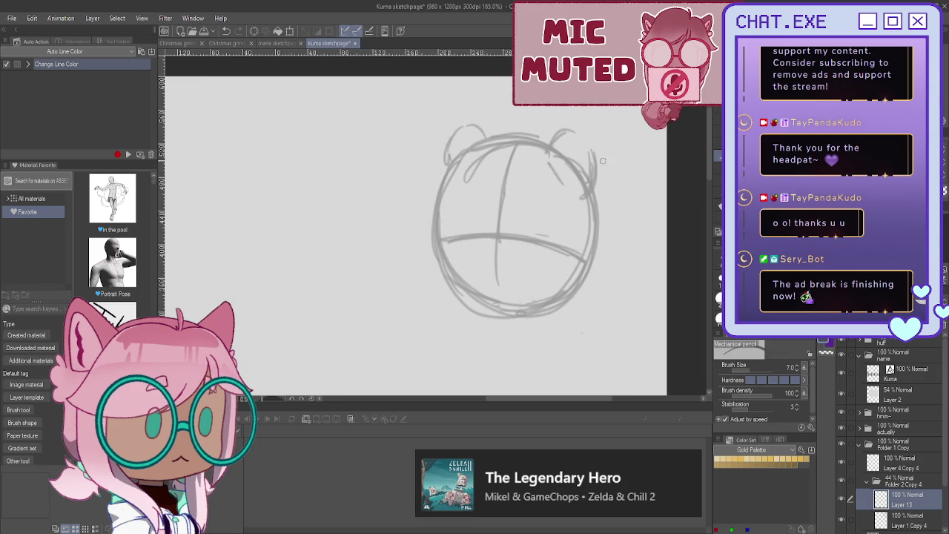
scroll(505, 262, down, 1)
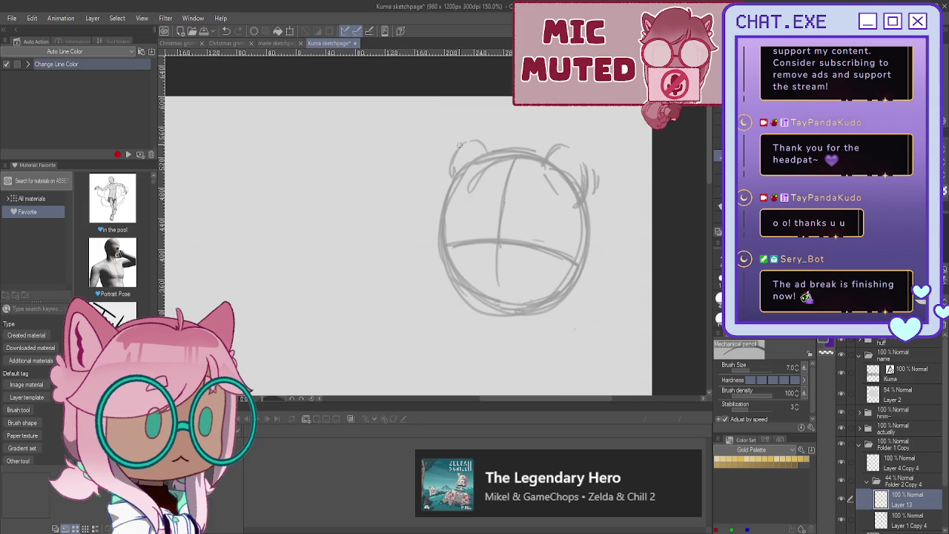
drag(470, 142, 444, 166)
Step: Erase and redraw the curved horizontal guideline across the head
mouse_move(522, 243)
mouse_down()
mouse_move(577, 247)
mouse_move(461, 247)
mouse_move(532, 237)
mouse_up()
mouse_move(455, 235)
mouse_down()
mouse_move(570, 259)
mouse_move(562, 255)
mouse_up()
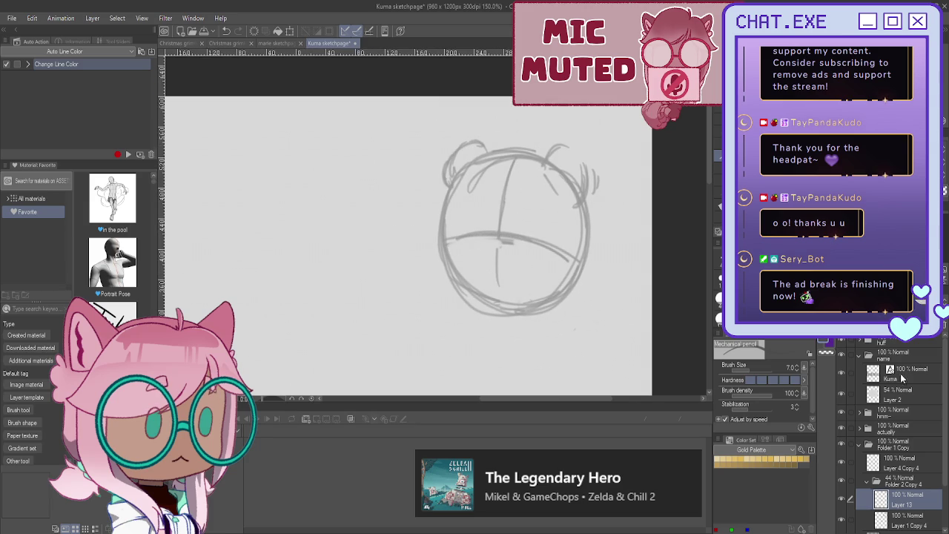
mouse_move(509, 312)
mouse_down()
mouse_move(500, 246)
mouse_move(487, 294)
mouse_up()
Step: Sketch neck lines, a shoulder line left of the head, and a hand raised before the face
mouse_move(523, 250)
mouse_down()
mouse_move(525, 308)
mouse_move(488, 298)
mouse_up()
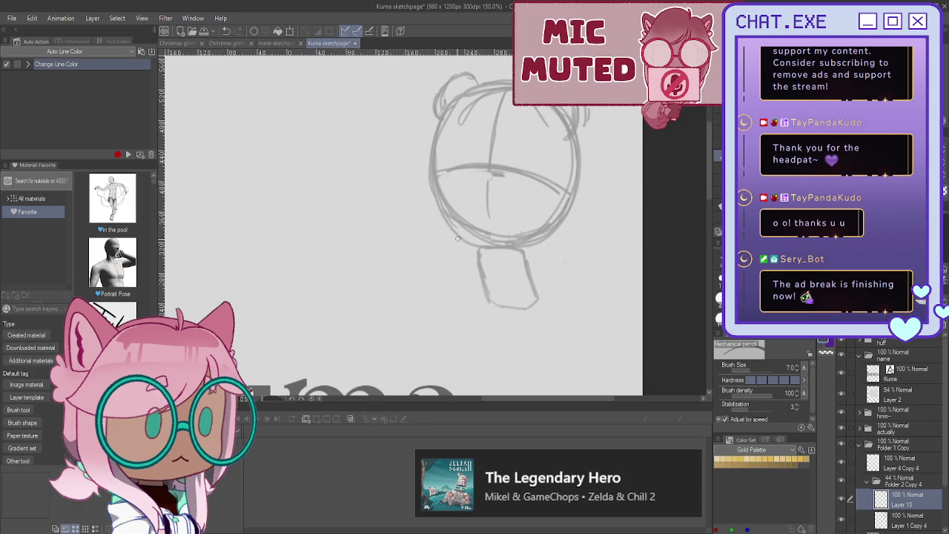
mouse_move(448, 237)
mouse_down()
mouse_move(424, 227)
mouse_move(485, 209)
mouse_up()
drag(513, 249, 511, 267)
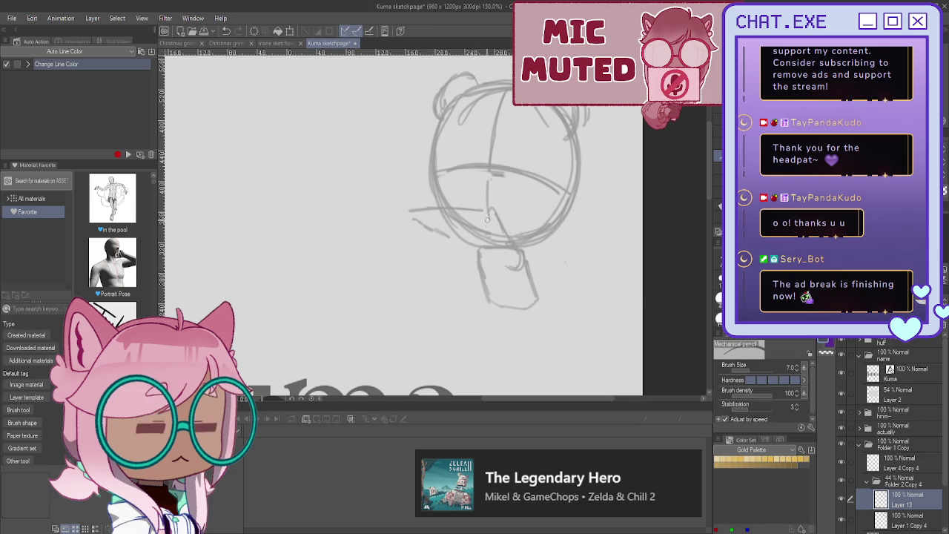
mouse_move(499, 192)
mouse_down()
mouse_move(501, 209)
mouse_move(497, 185)
mouse_up()
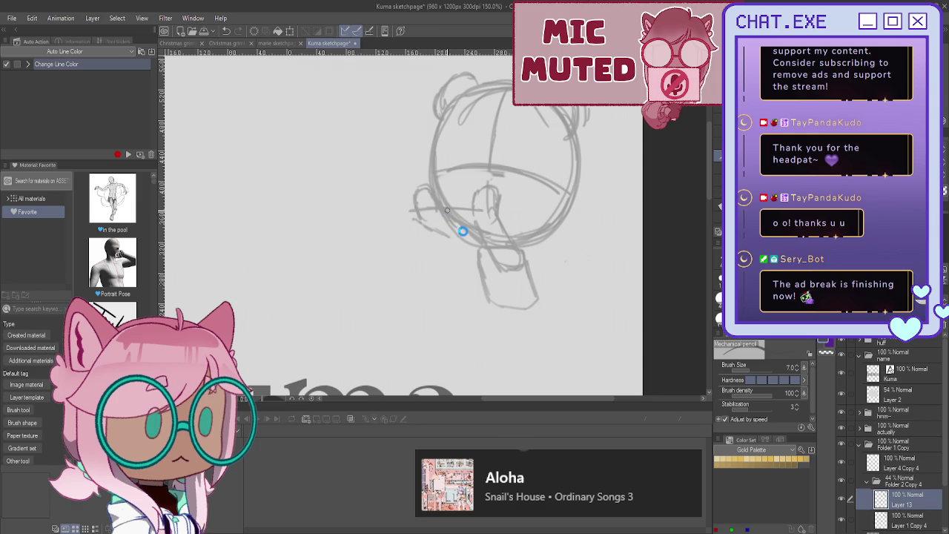
Step: Redraw and darken the chin and neck outline with an inner neck line
mouse_move(504, 266)
mouse_down()
mouse_move(530, 260)
mouse_move(533, 279)
mouse_move(520, 247)
mouse_move(507, 266)
mouse_up()
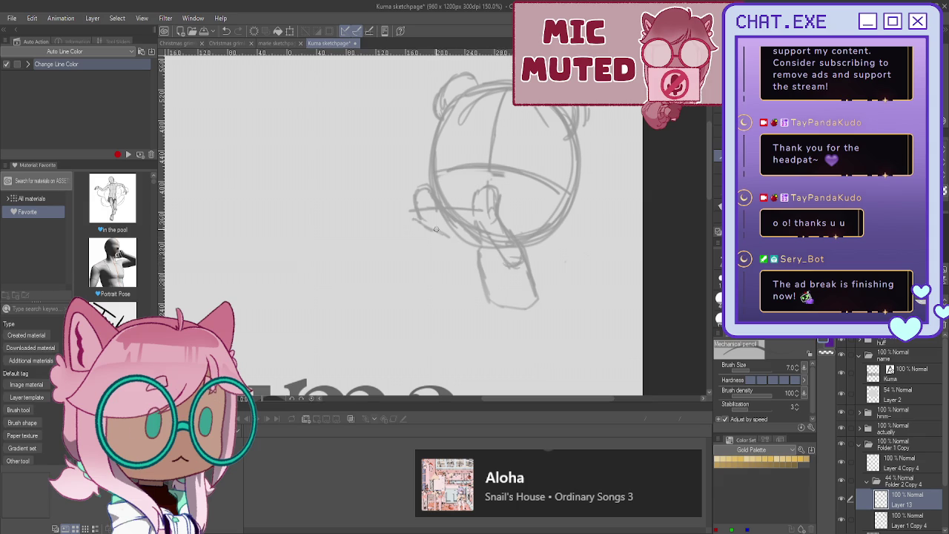
mouse_move(435, 229)
mouse_down()
mouse_move(467, 256)
mouse_move(481, 292)
mouse_move(475, 261)
mouse_up()
mouse_move(482, 293)
mouse_down()
mouse_move(516, 291)
mouse_move(483, 298)
mouse_up()
drag(502, 256, 516, 312)
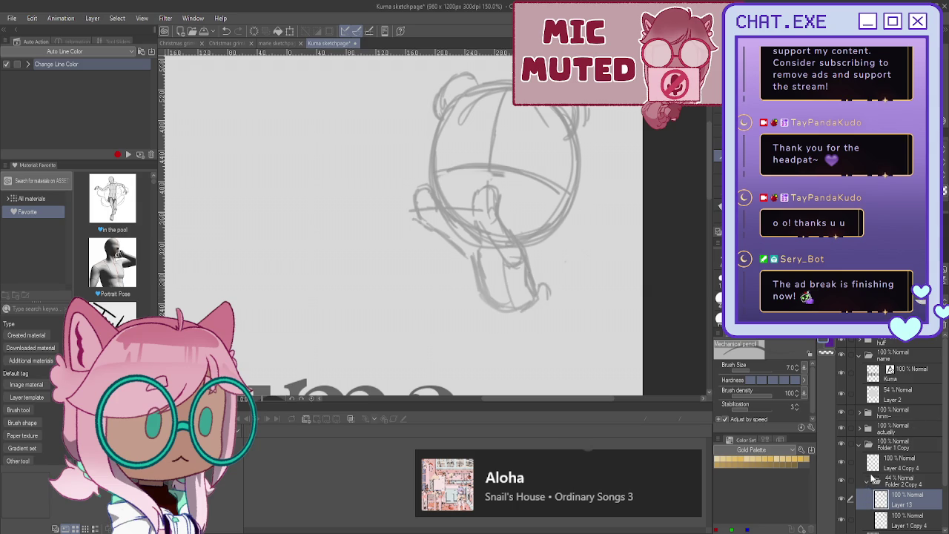
click(867, 481)
Step: On Layer 4 Copy 4, zoom in and try a dark head outline and eye arc, undoing them
click(888, 468)
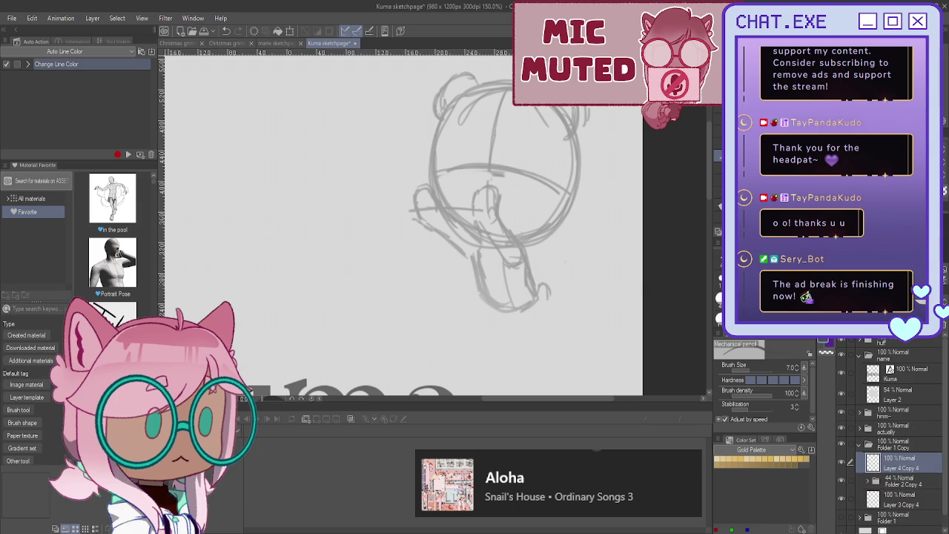
drag(504, 193, 533, 250)
scroll(478, 237, up, 2)
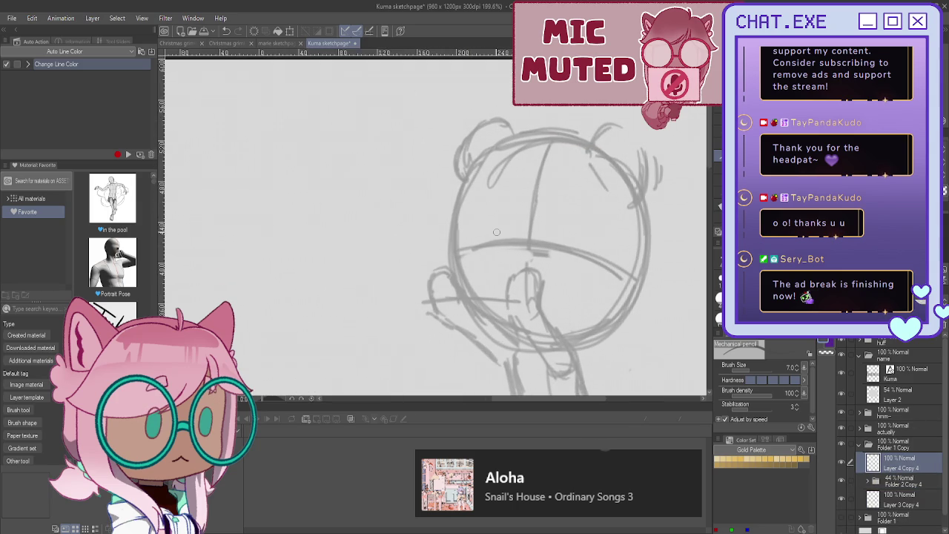
scroll(514, 212, up, 1)
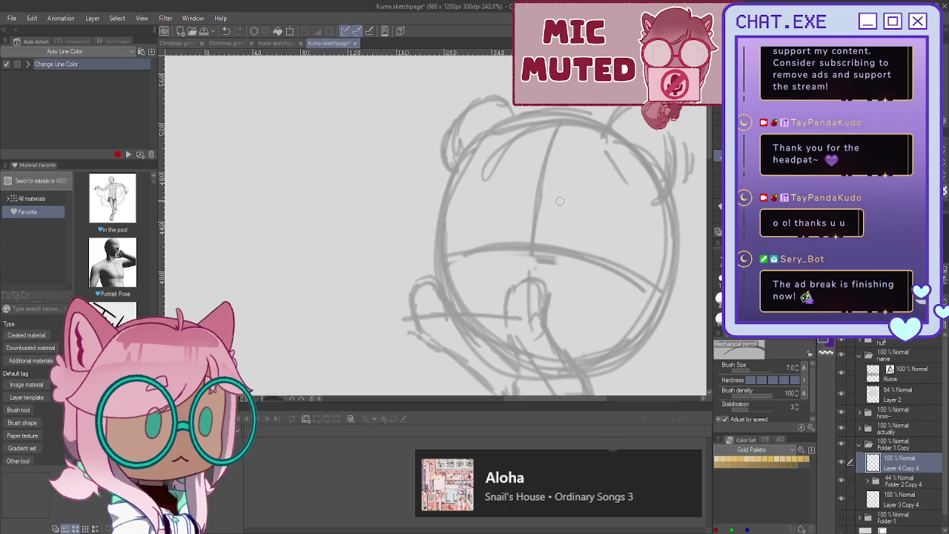
mouse_move(486, 130)
mouse_down()
mouse_move(447, 170)
mouse_move(428, 282)
mouse_move(470, 323)
mouse_up()
drag(495, 196, 460, 215)
key(ctrl+z)
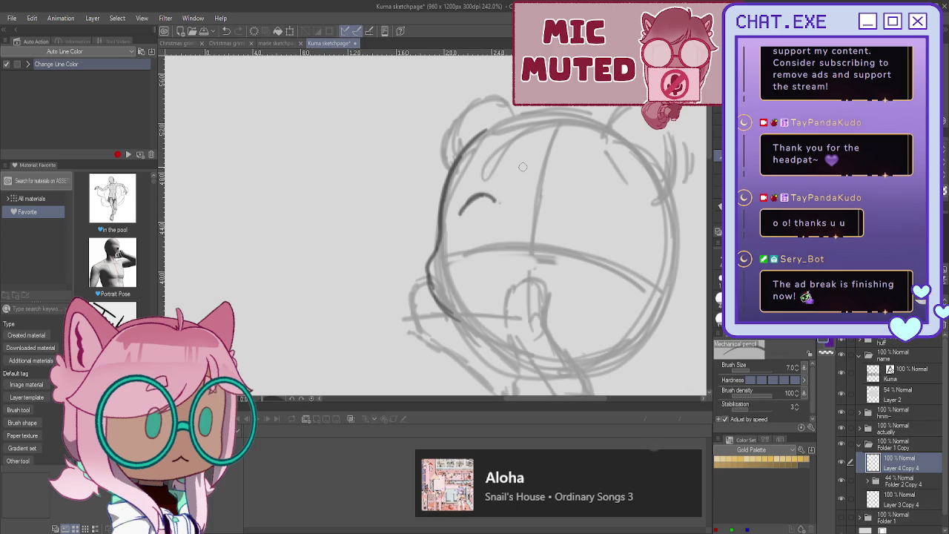
key(ctrl+z)
Step: Try redrawing the eye arc and mouth strokes, then undo them
mouse_move(500, 204)
mouse_down()
mouse_move(461, 199)
mouse_move(456, 211)
mouse_move(494, 203)
mouse_up()
drag(486, 238, 473, 239)
drag(488, 202, 485, 233)
key(ctrl+z)
key(ctrl+z)
drag(473, 196, 496, 207)
key(ctrl+z)
key(ctrl+z)
key(ctrl+z)
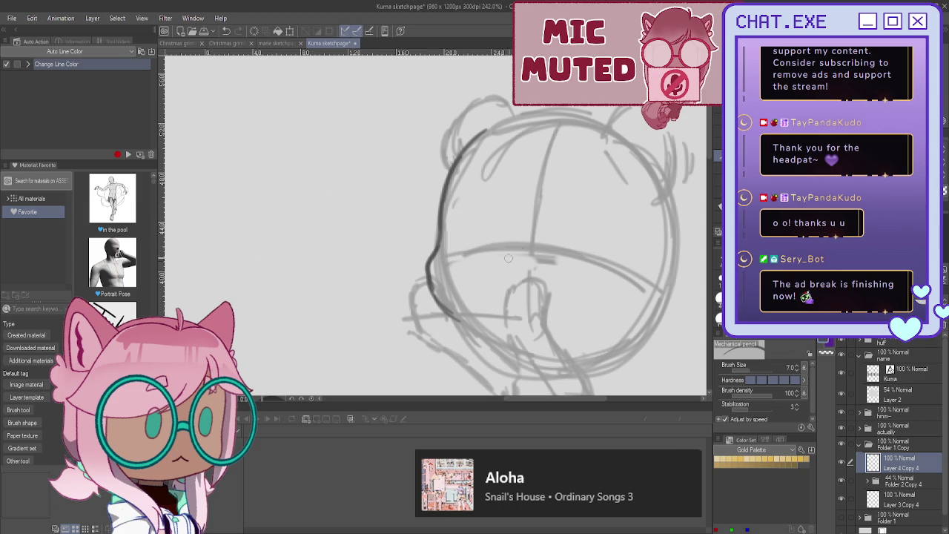
Step: Try more dark strokes near the face and hand, undo them, and add new Layer 14
mouse_move(524, 259)
mouse_down()
mouse_move(509, 260)
mouse_move(523, 259)
mouse_move(531, 289)
mouse_move(499, 295)
mouse_move(511, 307)
mouse_up()
mouse_move(531, 265)
mouse_down()
mouse_move(528, 305)
mouse_move(509, 283)
mouse_move(529, 272)
mouse_move(498, 289)
mouse_up()
drag(486, 131, 459, 154)
key(ctrl+z)
key(ctrl+shift+n)
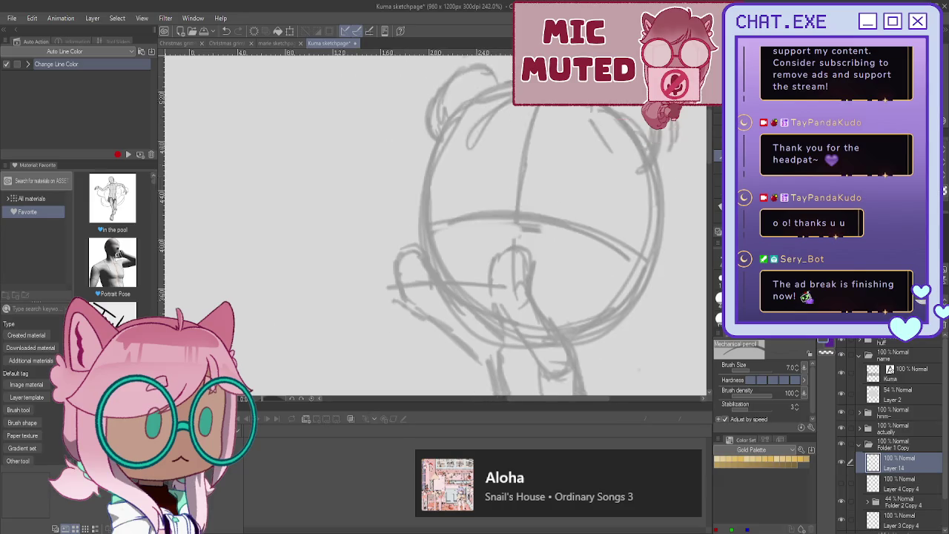
Step: Try several dark finger strokes on the raised cheek hand, undoing each
scroll(527, 221, up, 1)
drag(545, 261, 539, 226)
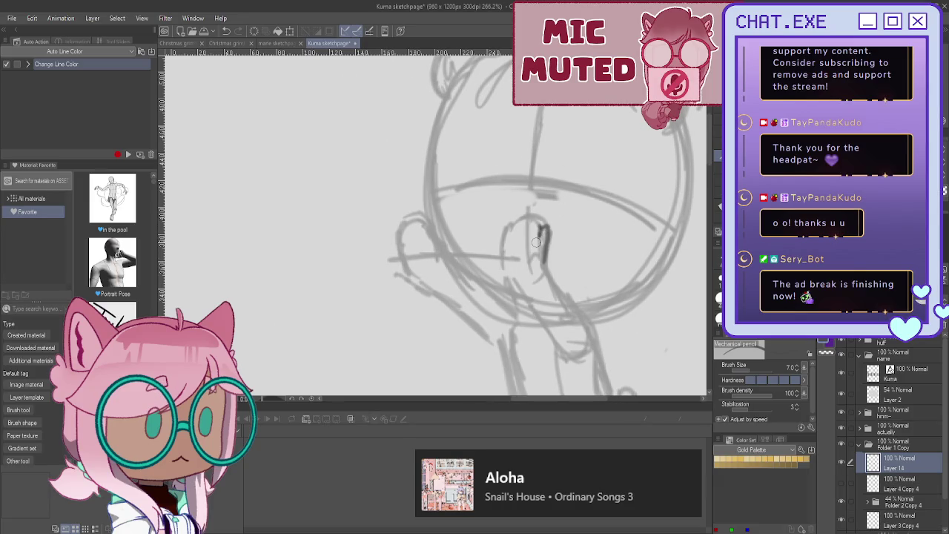
key(ctrl+z)
mouse_move(549, 276)
mouse_down()
mouse_move(550, 243)
mouse_move(537, 216)
mouse_up()
key(ctrl+z)
mouse_move(549, 232)
mouse_down()
mouse_move(533, 265)
mouse_move(542, 219)
mouse_up()
key(ctrl+z)
Step: Draw the cheek hand outline with a wrist cuff and a second small hand left of the face
mouse_move(514, 277)
mouse_down()
mouse_move(518, 231)
mouse_move(513, 247)
mouse_move(498, 238)
mouse_move(494, 255)
mouse_move(525, 267)
mouse_up()
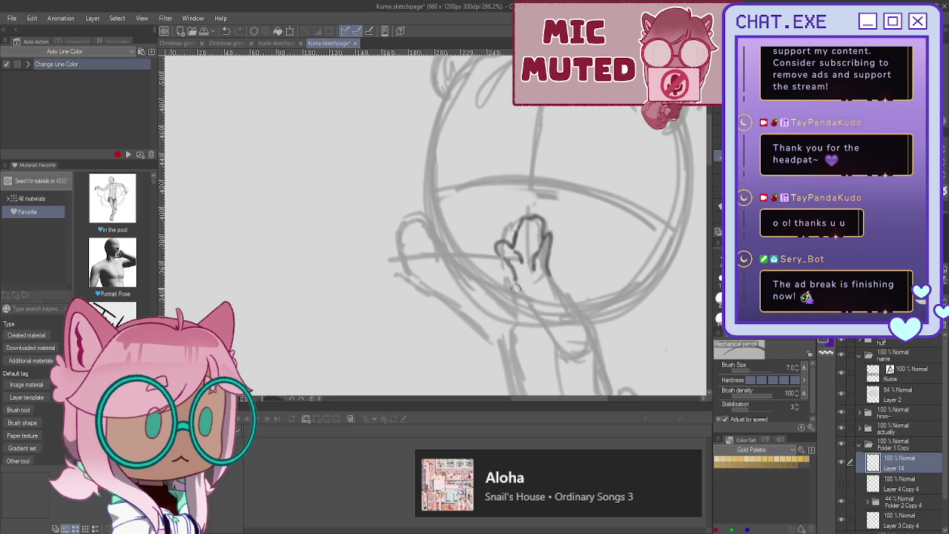
mouse_move(504, 256)
mouse_down()
mouse_move(523, 291)
mouse_move(568, 313)
mouse_move(563, 321)
mouse_up()
mouse_move(556, 286)
mouse_down()
mouse_move(586, 312)
mouse_move(598, 343)
mouse_move(537, 319)
mouse_move(522, 290)
mouse_move(555, 331)
mouse_move(541, 333)
mouse_move(566, 341)
mouse_move(572, 364)
mouse_up()
key(ctrl+z)
key(ctrl+z)
drag(593, 319, 575, 363)
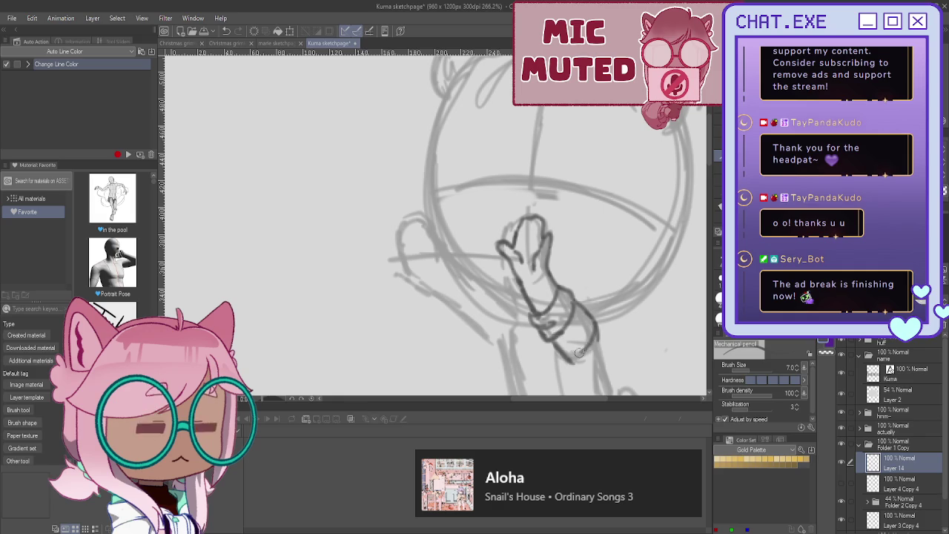
scroll(519, 296, down, 2)
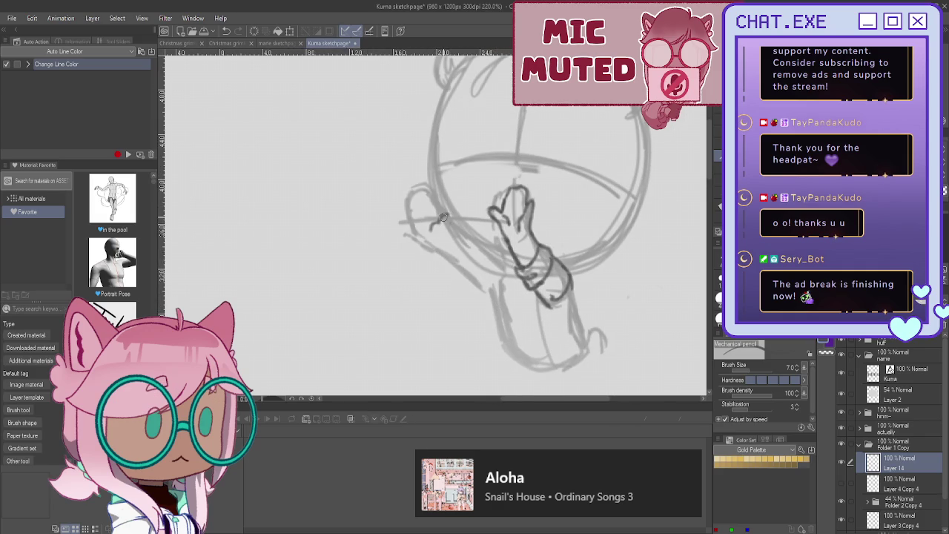
drag(446, 228, 433, 191)
mouse_move(432, 189)
mouse_down()
mouse_move(428, 209)
mouse_move(416, 187)
mouse_move(411, 210)
mouse_move(420, 238)
mouse_move(447, 254)
mouse_up()
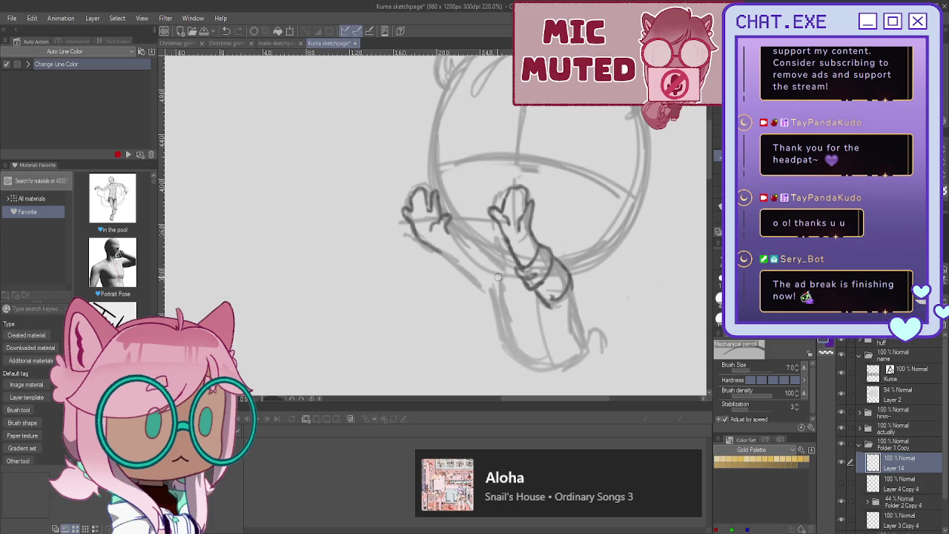
Step: Lasso the cheek hand and rotate it slightly left toward the face with Free Transform
key(m)
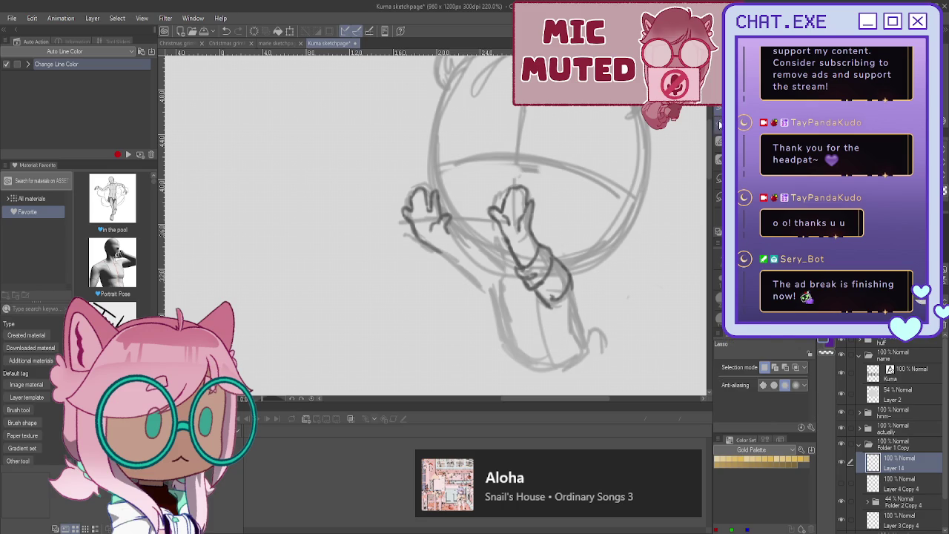
drag(500, 174, 541, 192)
drag(522, 238, 485, 186)
key(ctrl+t)
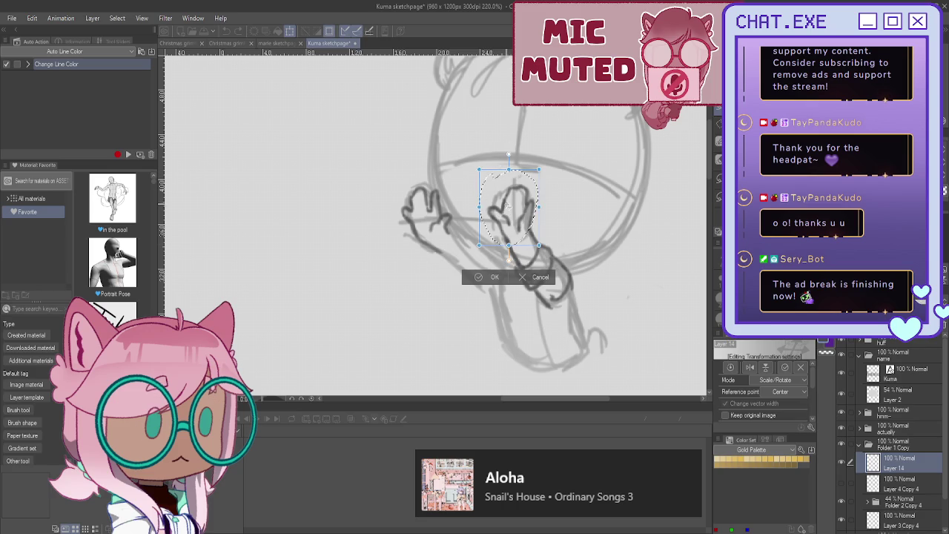
drag(497, 205, 486, 193)
drag(457, 240, 459, 242)
key(Return)
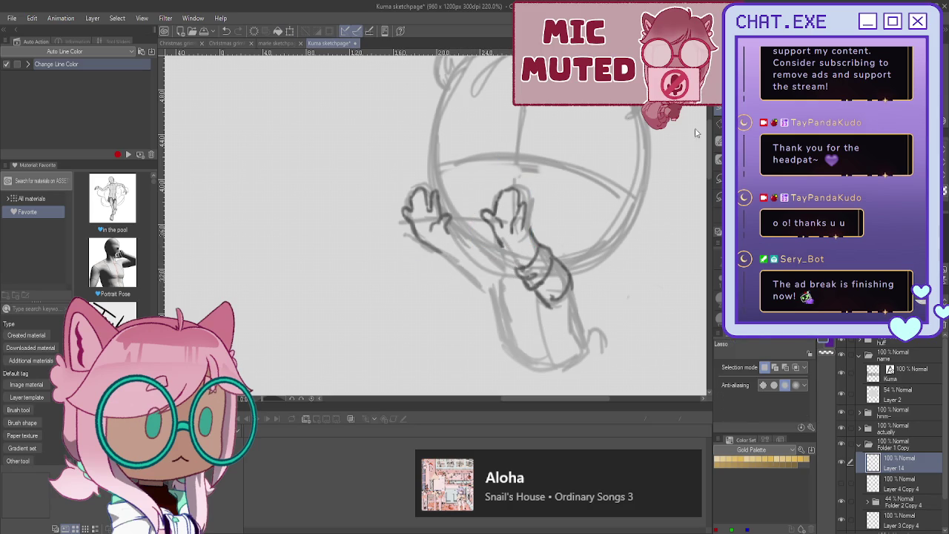
key(p)
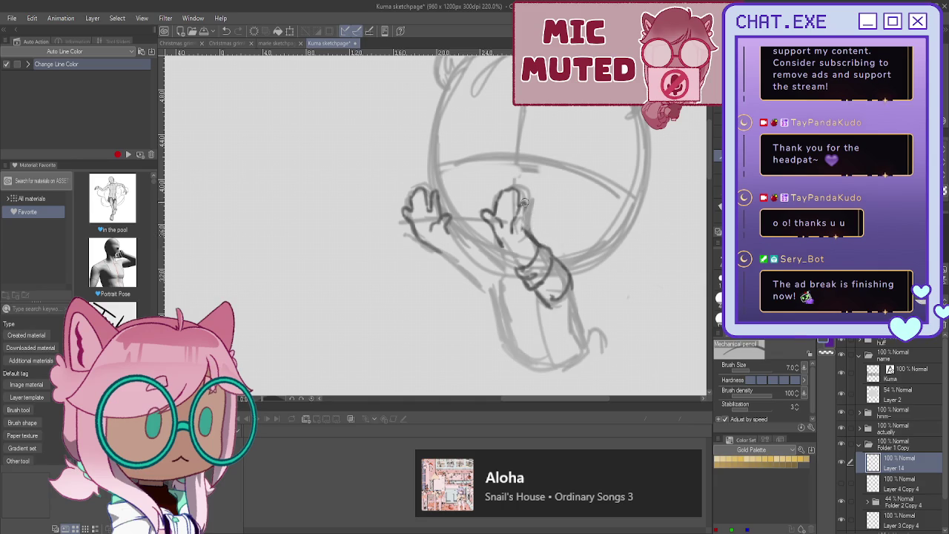
Step: Darken the cheek hand's fingers, left sleeve, both forearm edges and a torso fold line
mouse_move(525, 207)
mouse_down()
mouse_move(528, 227)
mouse_move(522, 221)
mouse_move(501, 243)
mouse_move(516, 262)
mouse_up()
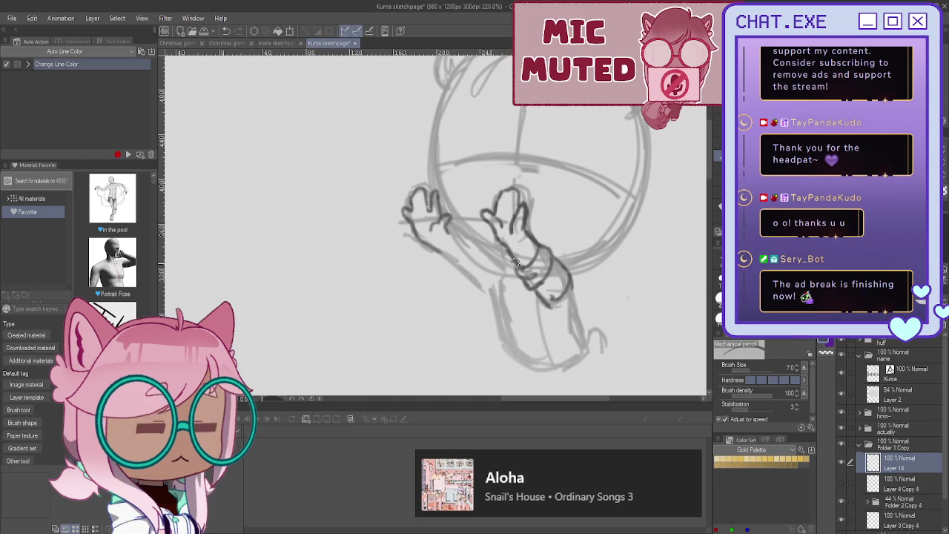
mouse_move(444, 231)
mouse_down()
mouse_move(473, 251)
mouse_move(467, 268)
mouse_move(447, 260)
mouse_move(465, 282)
mouse_move(476, 278)
mouse_up()
drag(534, 296, 547, 351)
drag(542, 314, 547, 343)
mouse_move(569, 283)
mouse_down()
mouse_move(574, 354)
mouse_move(550, 361)
mouse_up()
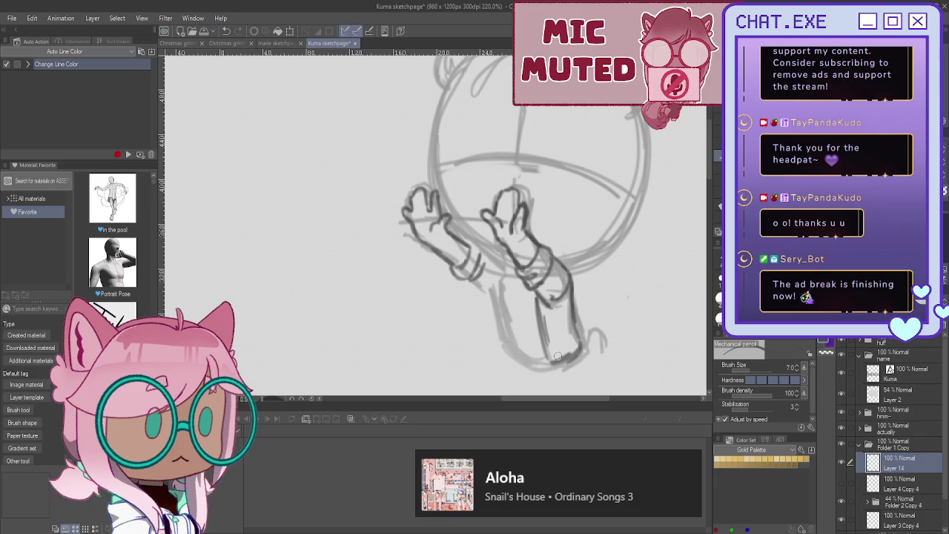
mouse_move(569, 292)
mouse_down()
mouse_move(570, 321)
mouse_move(550, 358)
mouse_move(532, 360)
mouse_up()
mouse_move(504, 279)
mouse_down()
mouse_move(513, 349)
mouse_move(497, 290)
mouse_move(512, 347)
mouse_up()
mouse_move(472, 277)
mouse_down()
mouse_move(495, 301)
mouse_move(499, 323)
mouse_up()
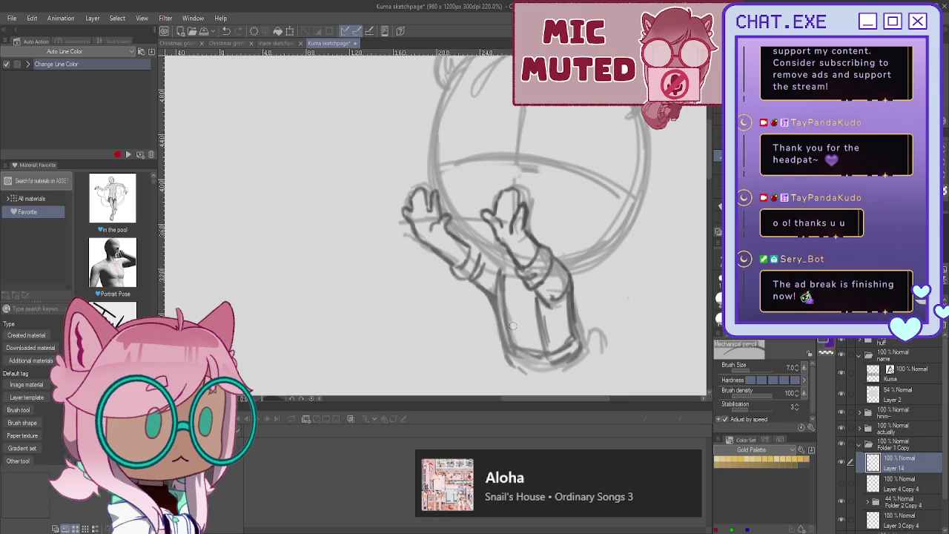
drag(589, 329, 601, 352)
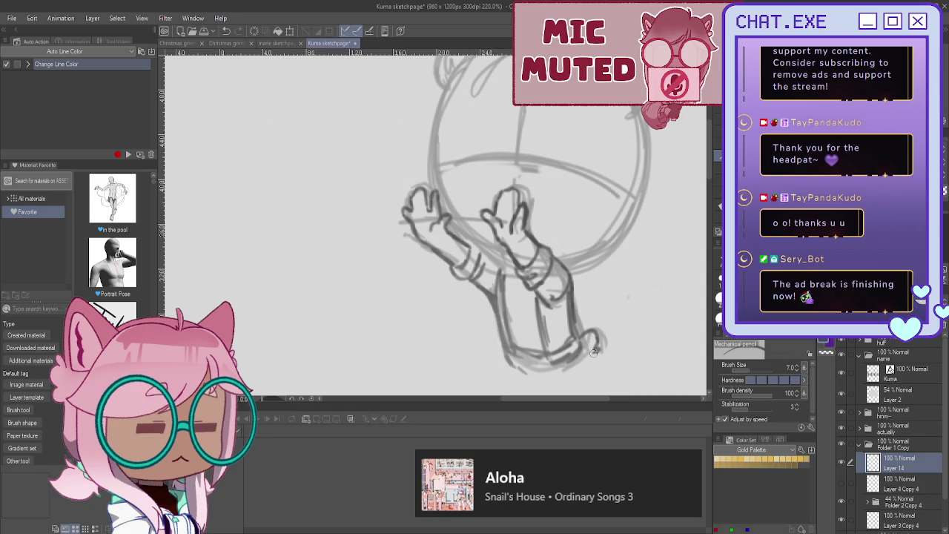
mouse_move(506, 278)
mouse_down()
mouse_move(517, 323)
mouse_move(528, 301)
mouse_move(525, 335)
mouse_up()
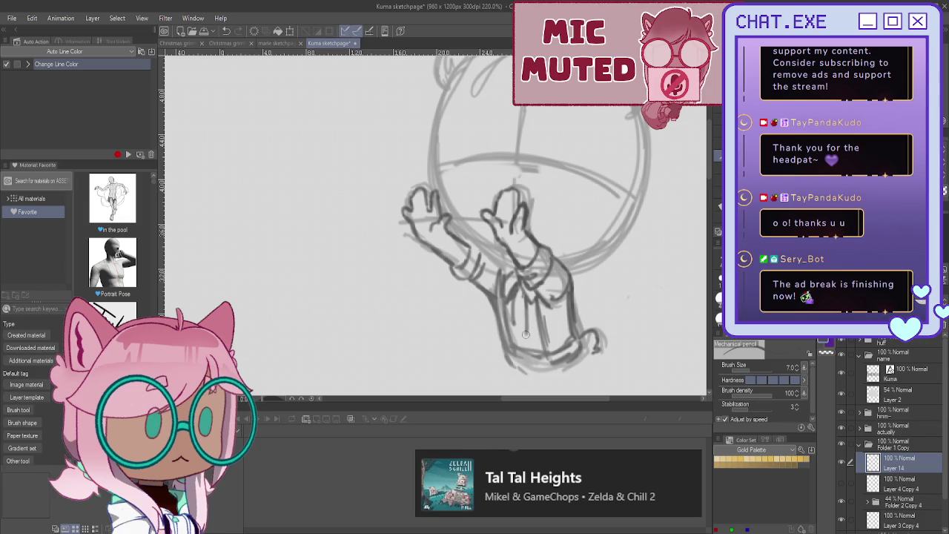
drag(516, 294, 517, 321)
Step: Lower Layer 14 opacity to 74% and make the head sketch layer visible
scroll(433, 222, up, 2)
drag(912, 331, 886, 332)
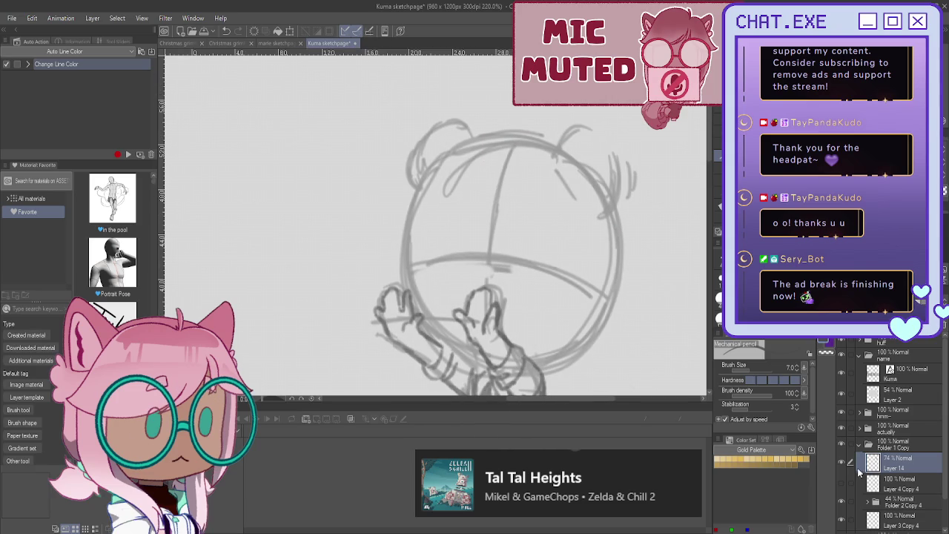
click(841, 486)
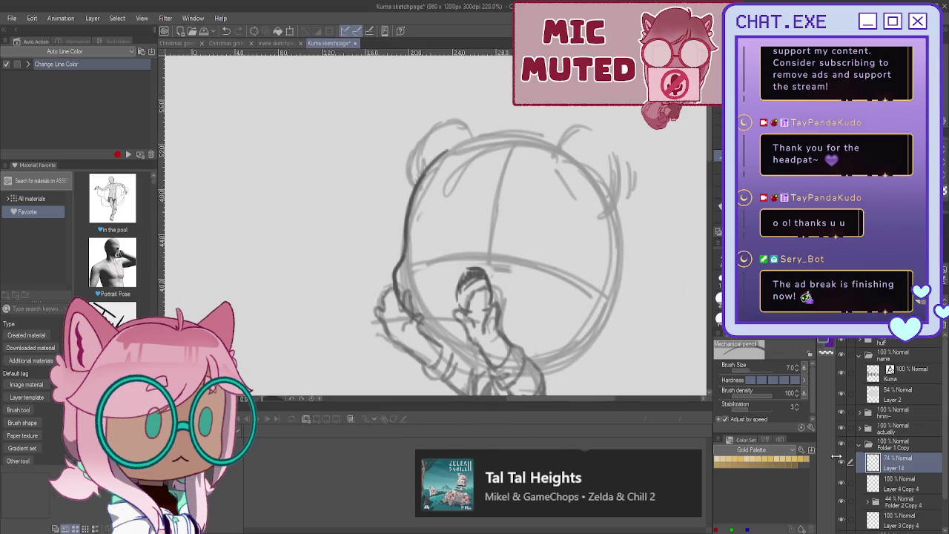
scroll(479, 245, up, 1)
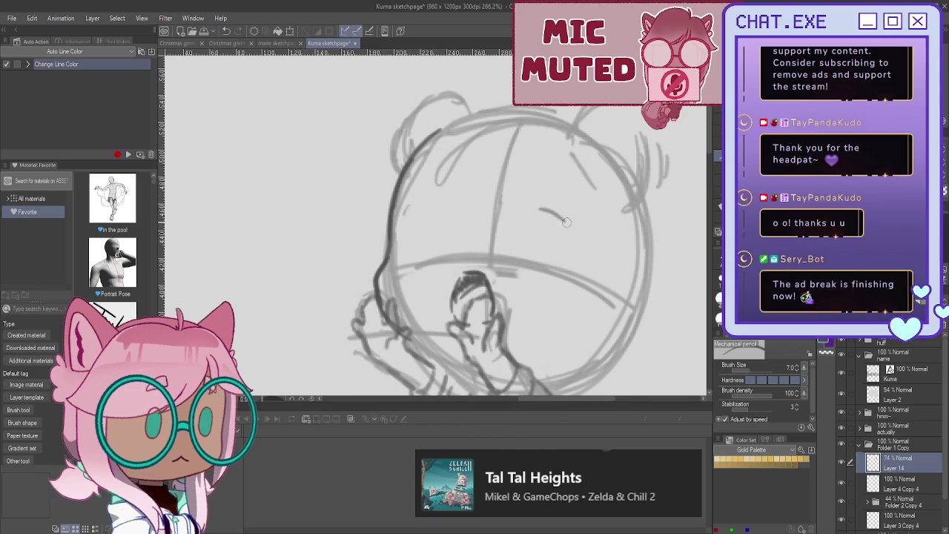
Step: Try curved strokes across the face, remove them, and switch to Layer 4 Copy 4
mouse_move(527, 223)
mouse_down()
mouse_move(585, 224)
mouse_move(590, 236)
mouse_up()
drag(538, 179, 574, 198)
mouse_move(591, 237)
mouse_down()
mouse_move(569, 217)
mouse_move(526, 224)
mouse_up()
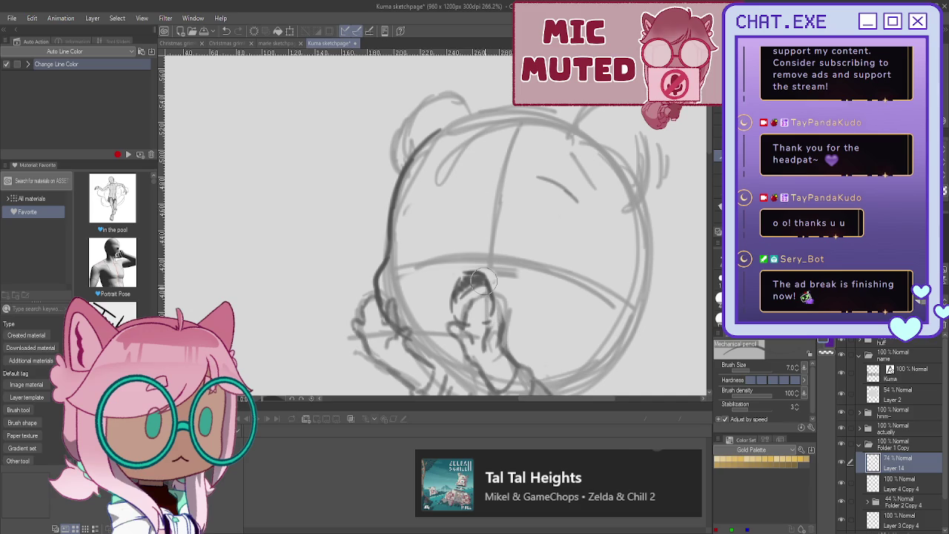
drag(542, 180, 577, 199)
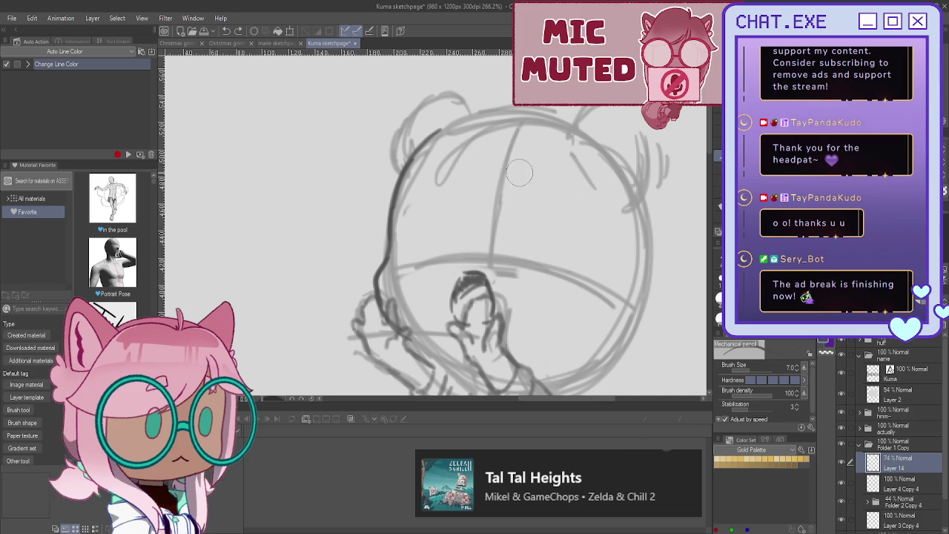
click(888, 486)
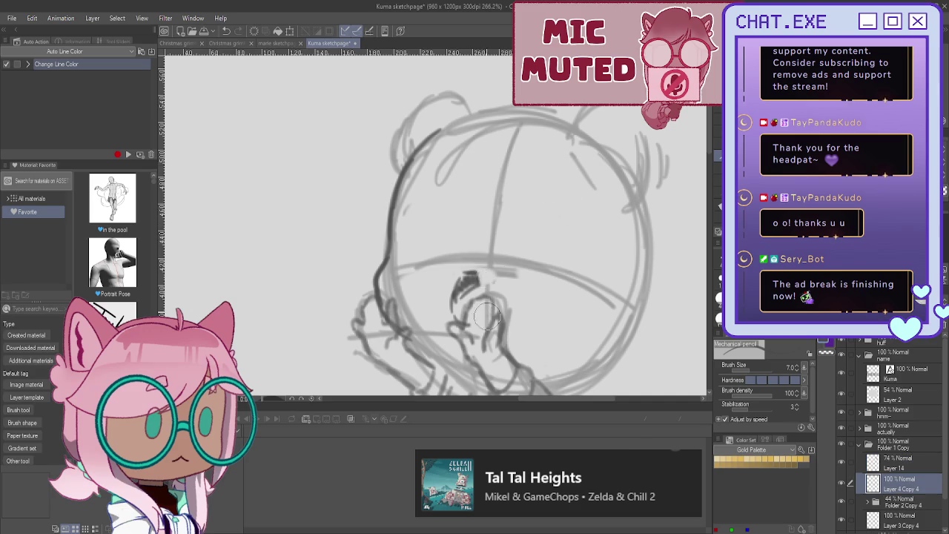
drag(491, 304, 454, 297)
Step: Draw the right closed eye and eyebrow, plus finger marks under the face
mouse_move(563, 243)
mouse_down()
mouse_move(527, 248)
mouse_move(581, 249)
mouse_move(568, 243)
mouse_move(547, 245)
mouse_move(584, 253)
mouse_move(542, 246)
mouse_move(589, 256)
mouse_up()
mouse_move(546, 178)
mouse_down()
mouse_move(593, 212)
mouse_move(585, 206)
mouse_up()
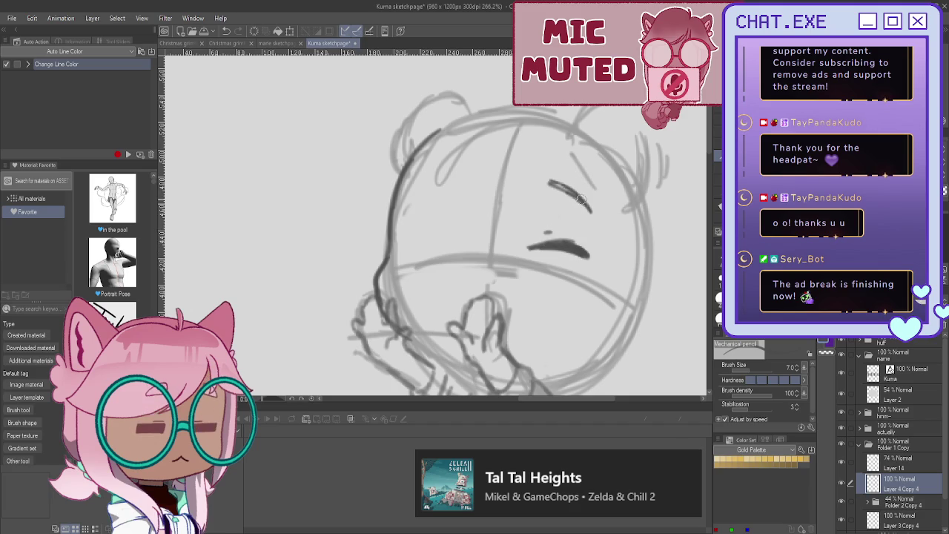
drag(483, 281, 504, 281)
click(465, 279)
mouse_move(506, 290)
mouse_down()
mouse_move(504, 313)
mouse_move(462, 315)
mouse_up()
mouse_move(492, 282)
mouse_down()
mouse_move(502, 291)
mouse_move(494, 285)
mouse_up()
Step: Draw and thicken the left closed eye and add its arched eyebrow
mouse_move(460, 240)
mouse_down()
mouse_move(430, 229)
mouse_move(417, 234)
mouse_up()
drag(488, 276, 463, 334)
mouse_move(445, 226)
mouse_down()
mouse_move(472, 243)
mouse_move(417, 232)
mouse_up()
mouse_move(471, 243)
mouse_down()
mouse_move(415, 235)
mouse_move(472, 245)
mouse_up()
drag(454, 234, 459, 220)
mouse_move(468, 180)
mouse_down()
mouse_move(433, 192)
mouse_move(478, 181)
mouse_move(433, 191)
mouse_up()
scroll(439, 230, down, 1)
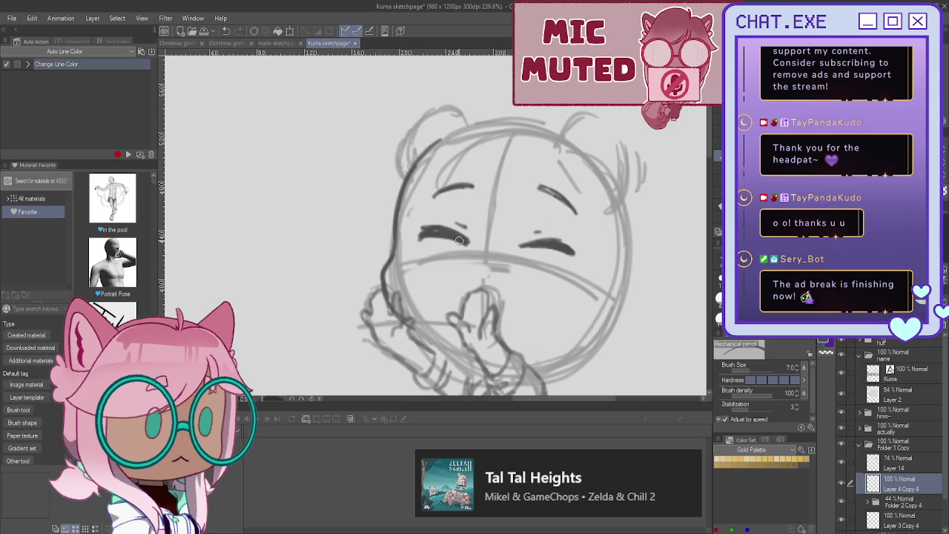
key(m)
mouse_move(515, 164)
mouse_down()
mouse_move(406, 217)
mouse_move(504, 153)
mouse_up()
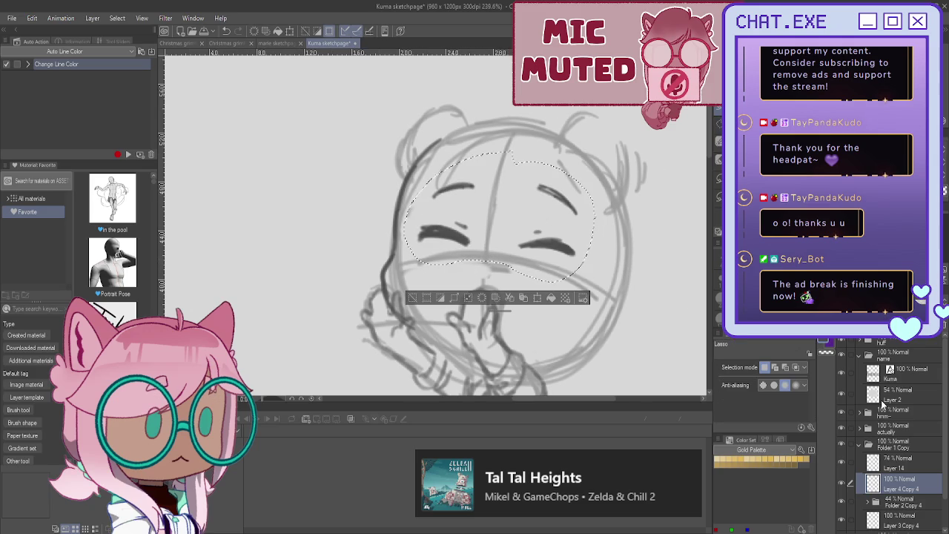
Step: Skew the selected eyes and brows to a tilted angle and shift them slightly left
key(ctrl+t)
drag(593, 152, 594, 131)
drag(595, 282, 590, 288)
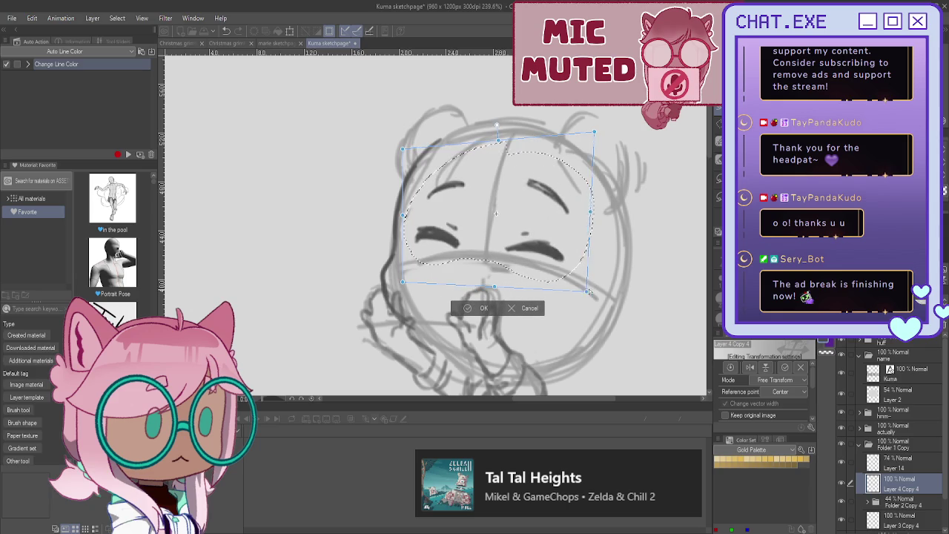
drag(397, 150, 400, 161)
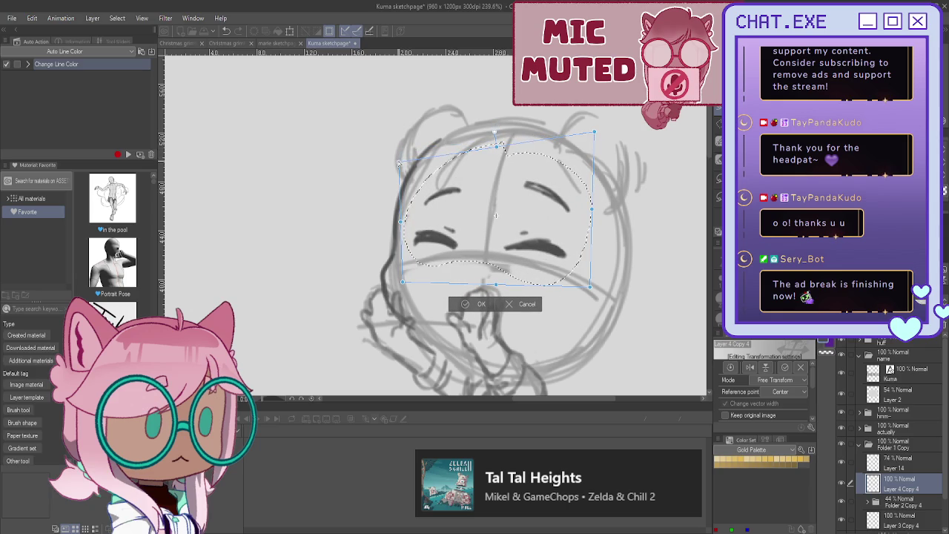
drag(478, 212, 460, 211)
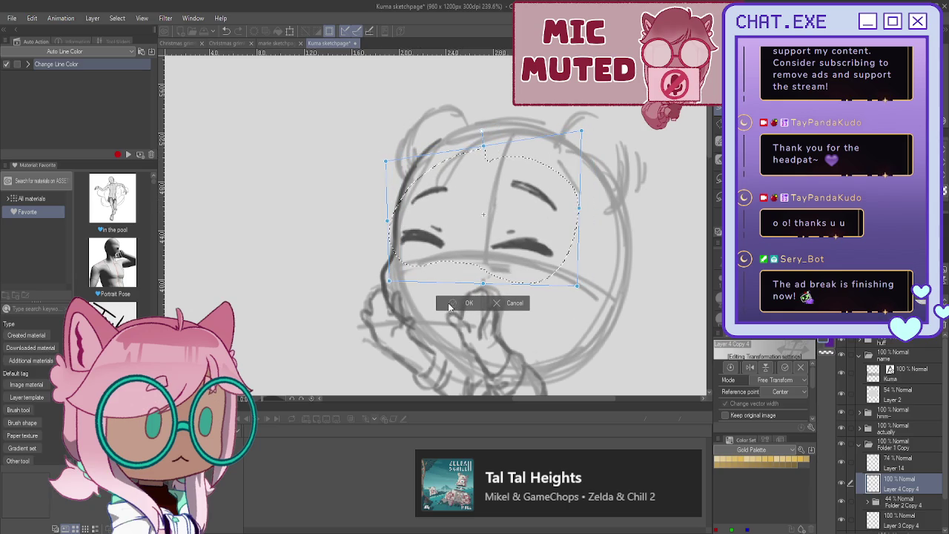
key(Return)
scroll(392, 308, up, 3)
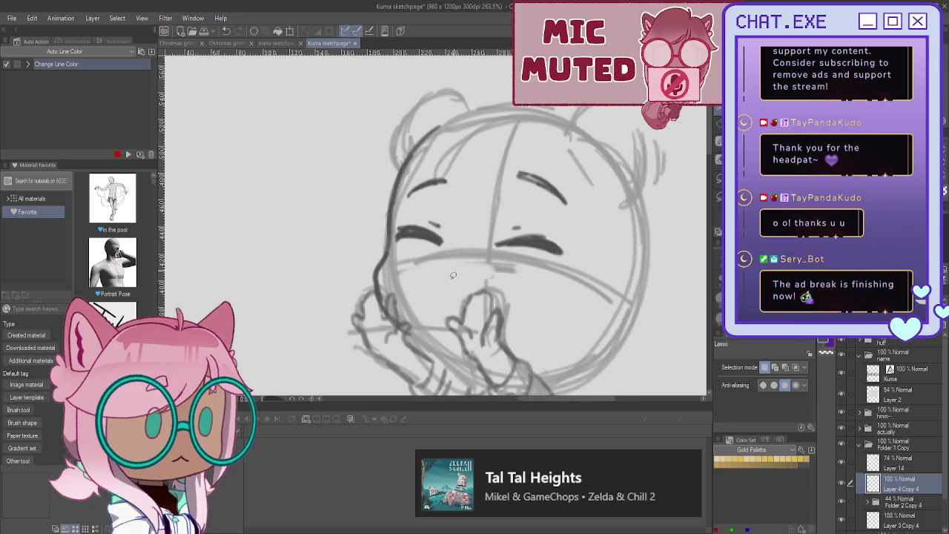
Step: Erase the old mouth stroke and draw a dark, open oval mouth
key(p)
drag(437, 277, 534, 243)
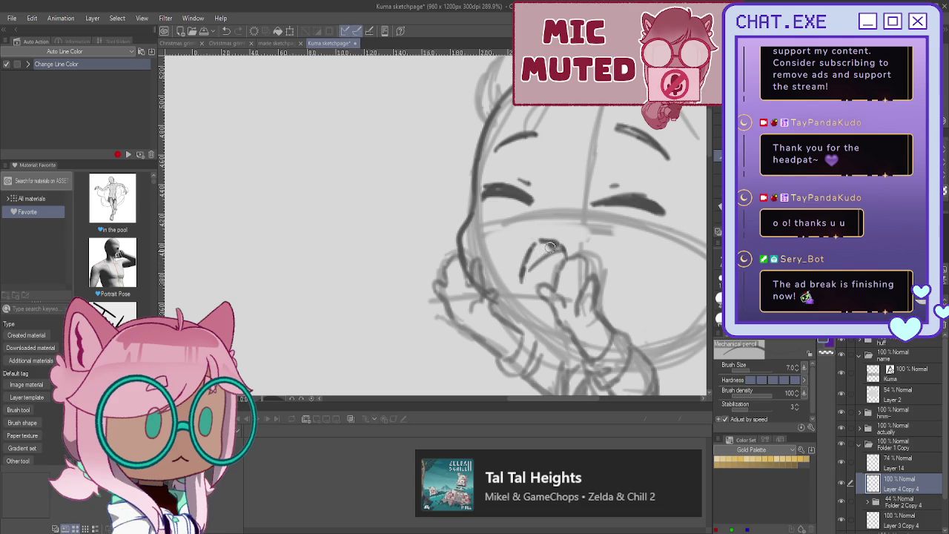
key(e)
drag(523, 261, 521, 281)
drag(532, 247, 521, 276)
mouse_move(540, 242)
mouse_down()
mouse_move(568, 261)
mouse_move(524, 286)
mouse_up()
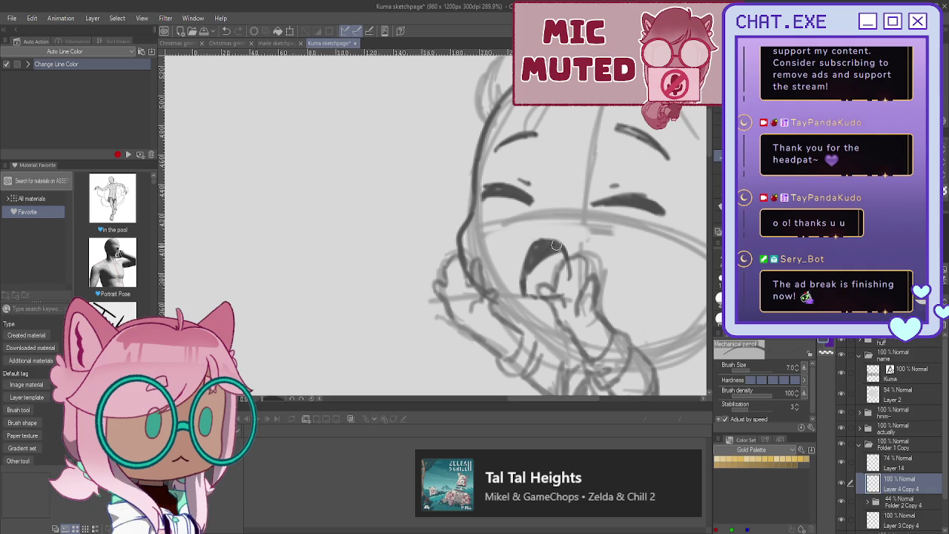
mouse_move(539, 253)
mouse_down()
mouse_move(522, 283)
mouse_move(528, 253)
mouse_up()
Step: Sketch fingers pressed beside the mouth and add new layer Layer 4 Copy 5
scroll(527, 254, down, 2)
scroll(527, 254, down, 1)
scroll(525, 260, down, 1)
key(ctrl+z)
key(ctrl+z)
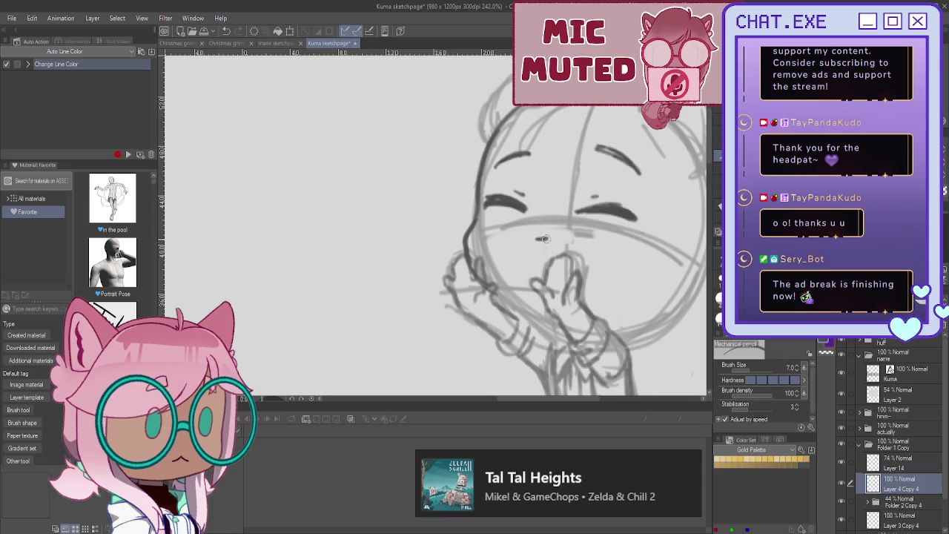
mouse_move(552, 245)
mouse_down()
mouse_move(555, 279)
mouse_move(534, 293)
mouse_move(526, 282)
mouse_up()
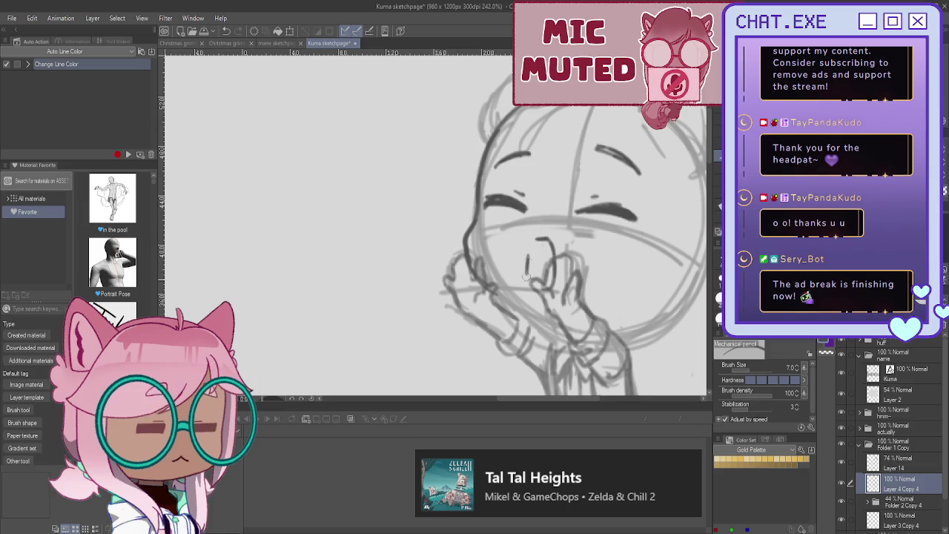
mouse_move(549, 239)
mouse_down()
mouse_move(531, 246)
mouse_move(524, 271)
mouse_up()
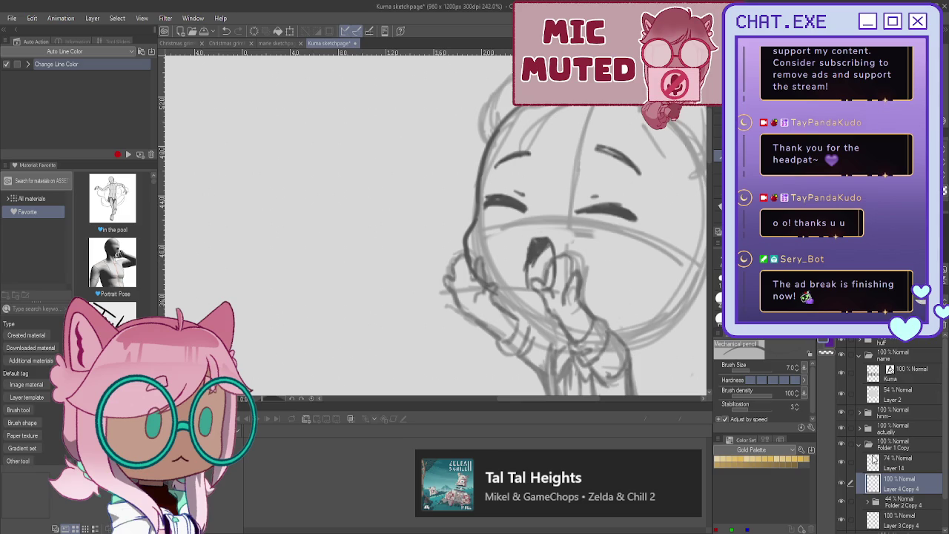
key(ctrl+shift+d)
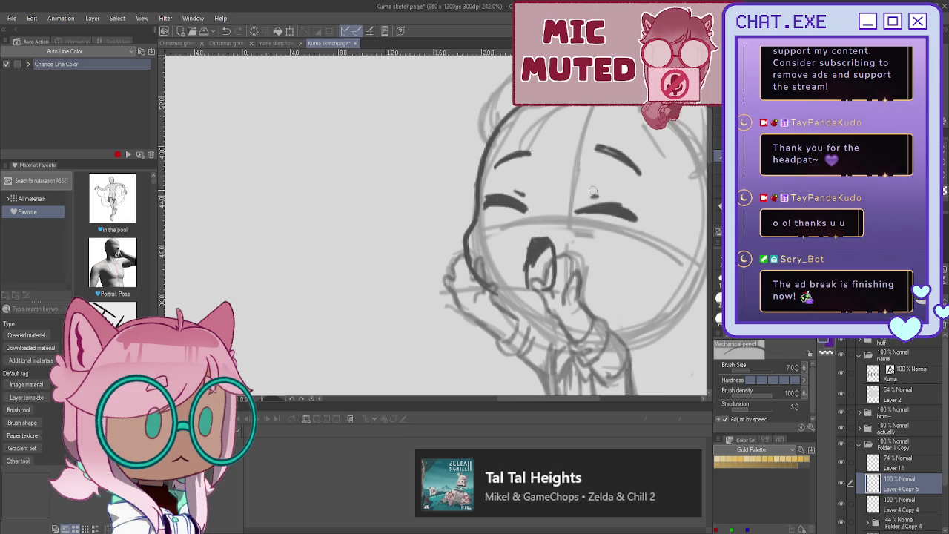
Step: Redraw the left eyelid arc and fade Layer 4 Copy 4 to 33% opacity
drag(507, 195, 487, 203)
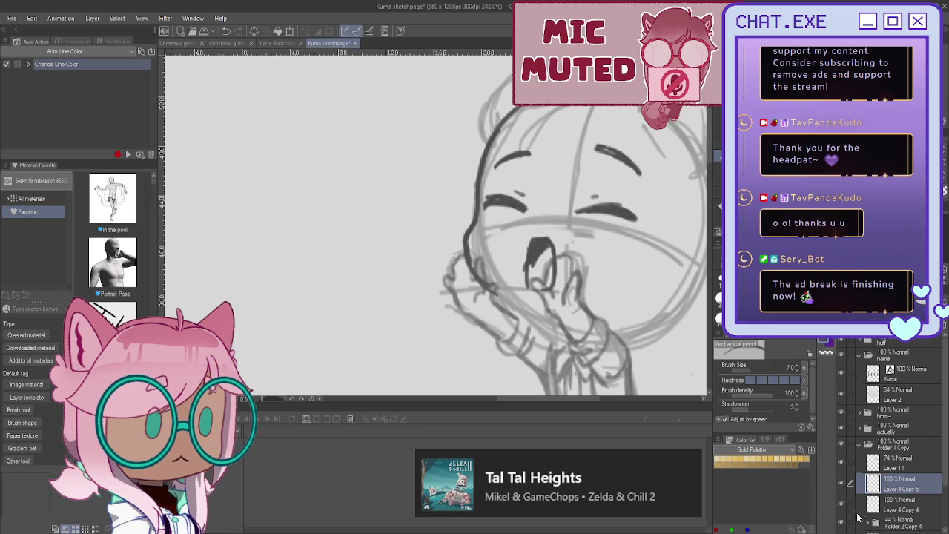
click(888, 509)
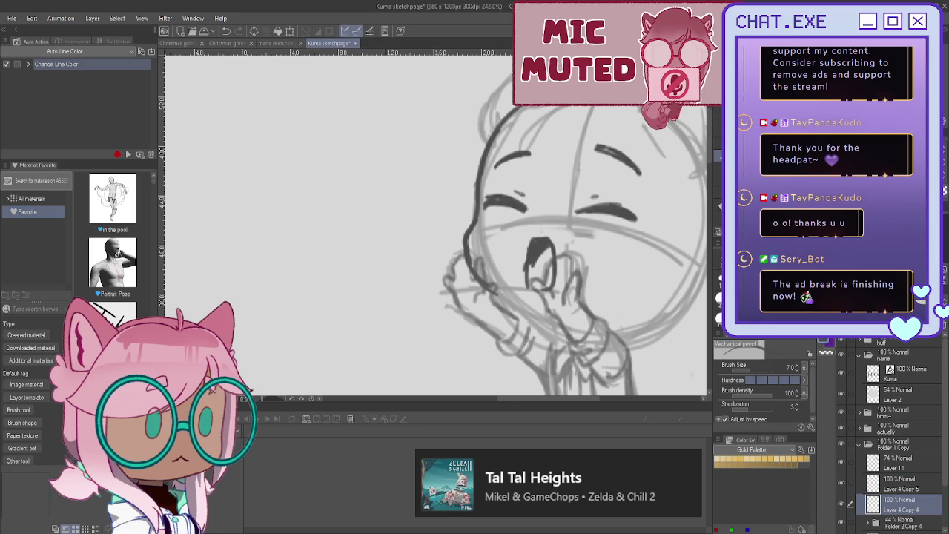
drag(890, 341, 905, 406)
click(894, 483)
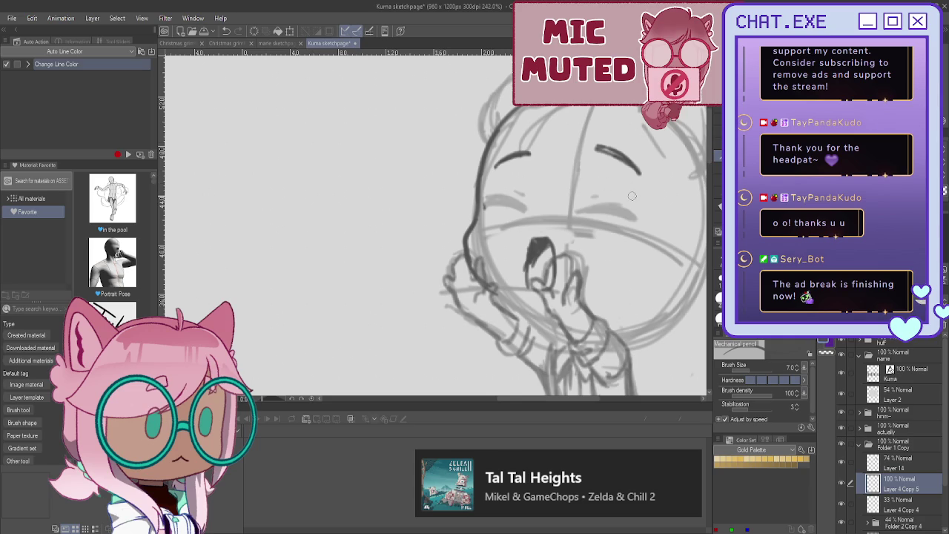
Step: Draw and darken the right eye's upper lid and the stroke beneath it
drag(578, 195, 639, 194)
drag(614, 234, 578, 227)
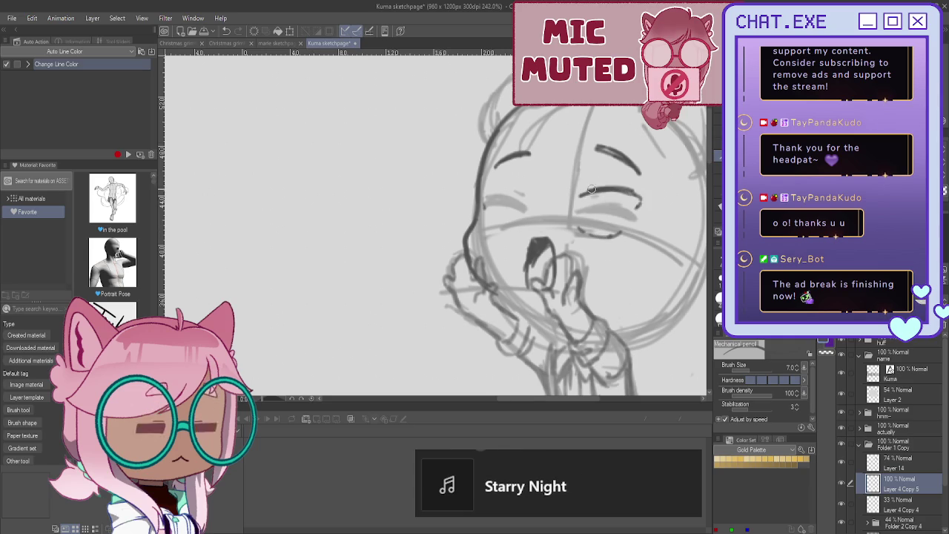
mouse_move(577, 194)
mouse_down()
mouse_move(639, 201)
mouse_move(634, 190)
mouse_up()
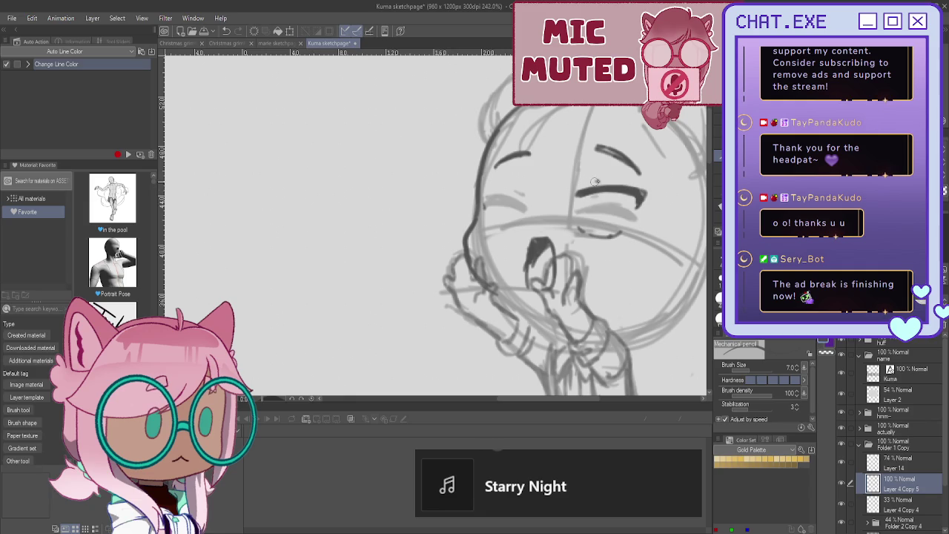
Step: Retrace the left eyelid, undoing one bad stroke, and add detail marks around it
mouse_move(531, 192)
mouse_down()
mouse_move(493, 179)
mouse_move(527, 190)
mouse_up()
key(ctrl+z)
drag(535, 183, 485, 181)
drag(498, 228, 519, 229)
mouse_move(521, 192)
mouse_down()
mouse_move(522, 215)
mouse_move(523, 192)
mouse_move(510, 226)
mouse_move(500, 226)
mouse_move(514, 224)
mouse_move(522, 204)
mouse_move(495, 200)
mouse_move(518, 207)
mouse_move(502, 222)
mouse_move(506, 208)
mouse_up()
Step: Outline and shade the irises of both eyes dark
mouse_move(614, 187)
mouse_down()
mouse_move(610, 216)
mouse_move(593, 235)
mouse_up()
mouse_move(584, 202)
mouse_down()
mouse_move(585, 225)
mouse_move(592, 214)
mouse_move(608, 215)
mouse_move(593, 222)
mouse_up()
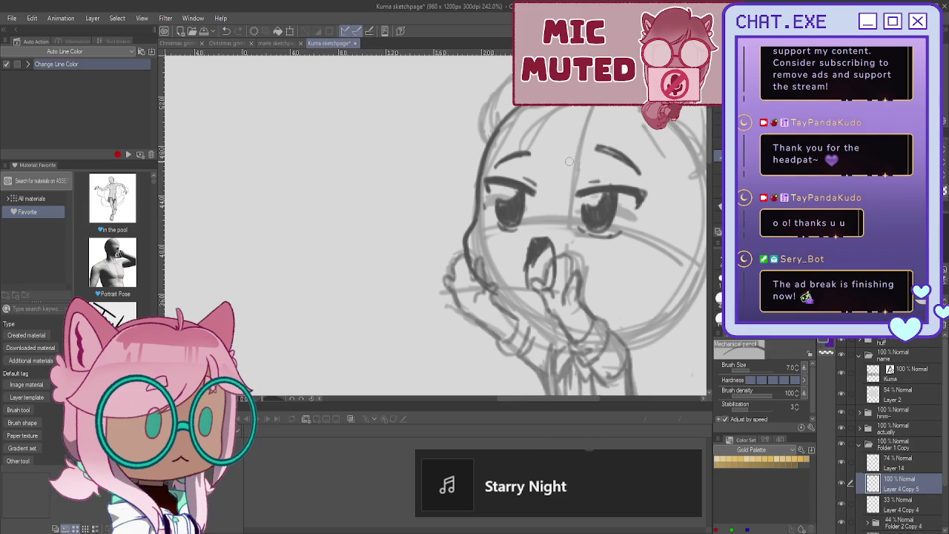
mouse_move(519, 206)
mouse_down()
mouse_move(522, 215)
mouse_move(496, 219)
mouse_move(513, 224)
mouse_up()
scroll(534, 293, down, 1)
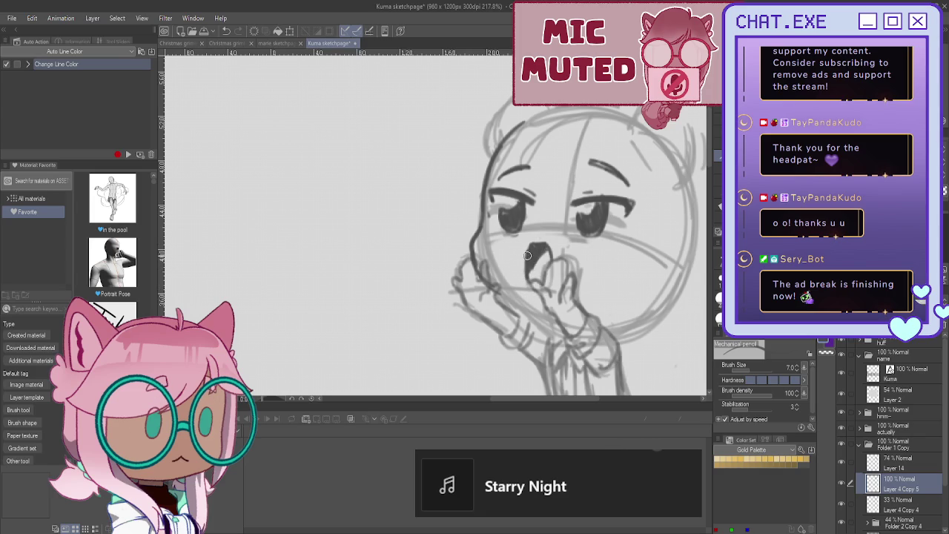
Step: Pencil darker outlines over the hand pressed to the left cheek and along the jaw
scroll(531, 244, down, 1)
scroll(504, 207, down, 1)
scroll(474, 163, down, 1)
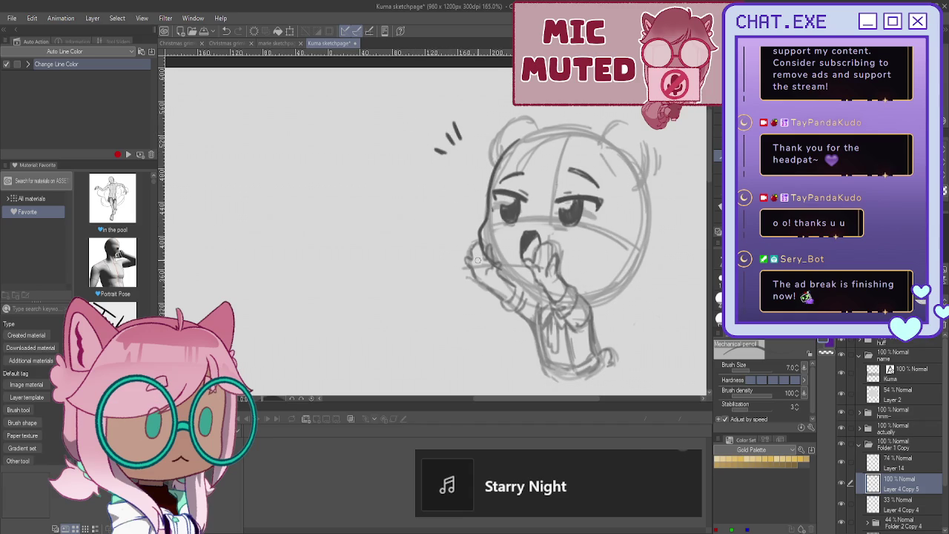
scroll(465, 248, up, 1)
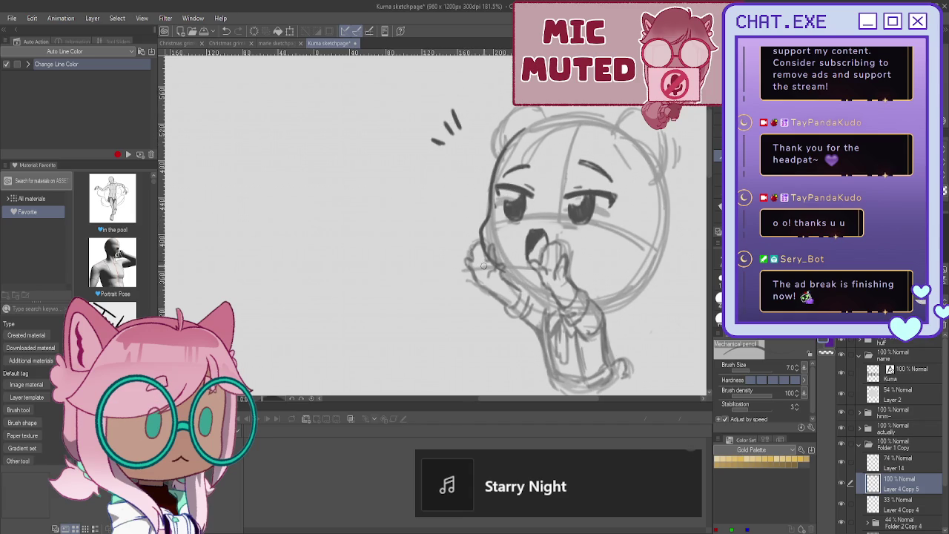
scroll(518, 286, up, 2)
drag(562, 303, 501, 272)
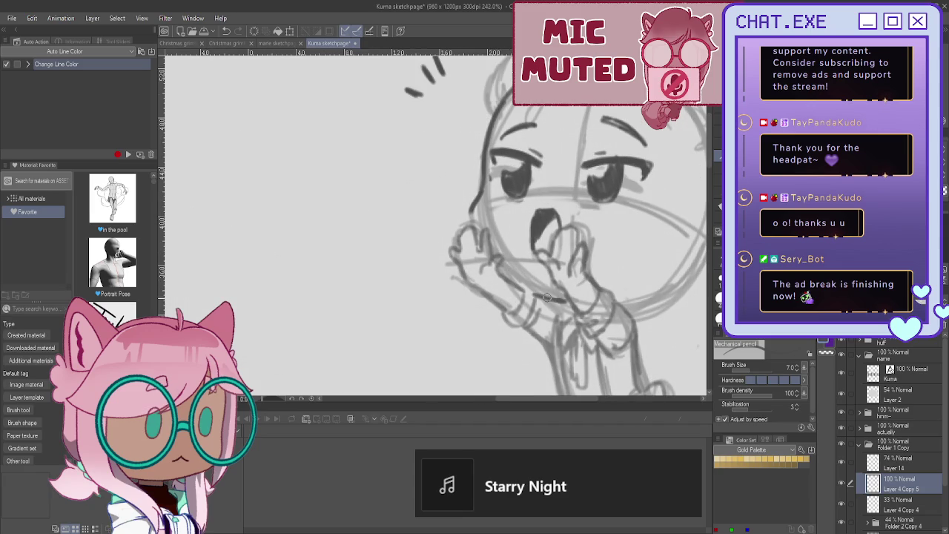
mouse_move(476, 206)
mouse_down()
mouse_move(467, 231)
mouse_move(501, 279)
mouse_up()
mouse_move(479, 246)
mouse_down()
mouse_move(519, 288)
mouse_move(557, 307)
mouse_up()
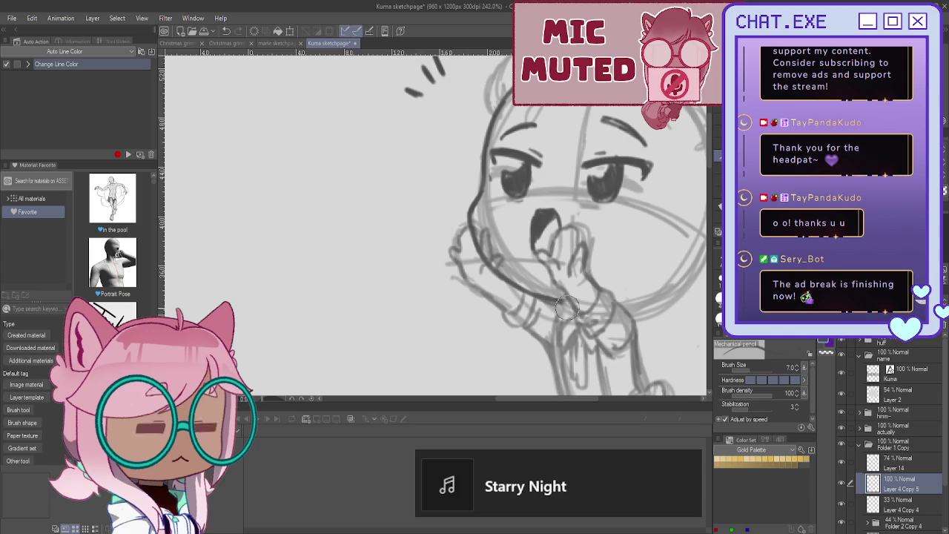
drag(566, 304, 576, 322)
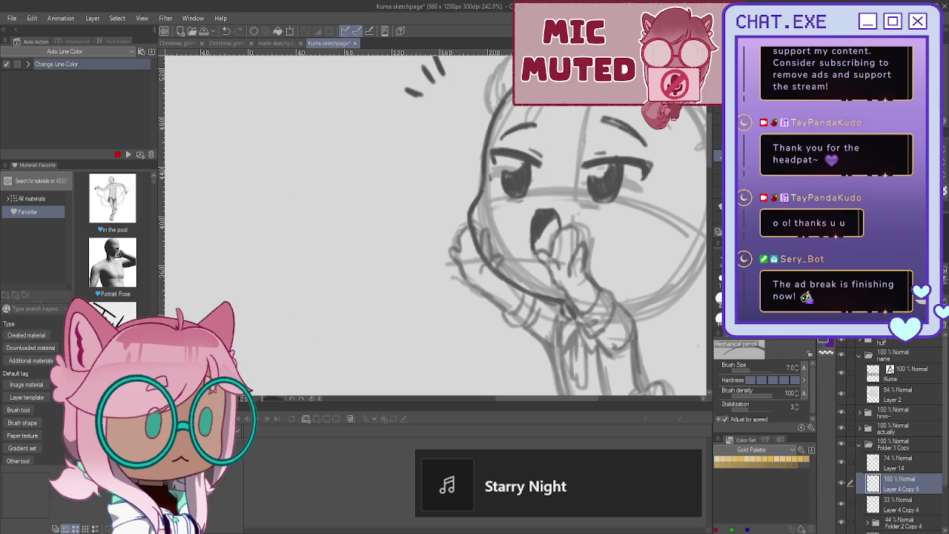
scroll(436, 222, down, 2)
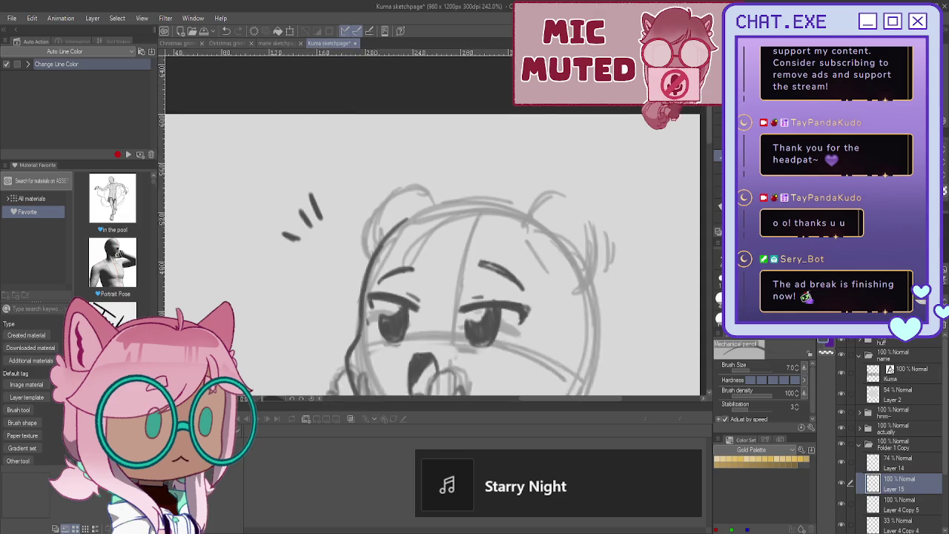
Step: Sketch hair strands and bangs falling down the left and middle of the face
scroll(436, 222, down, 2)
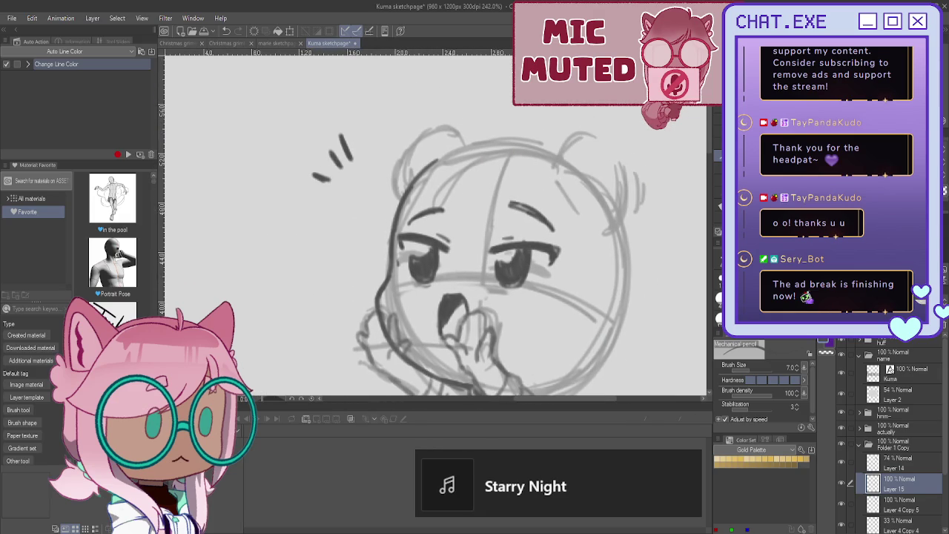
drag(483, 125, 475, 258)
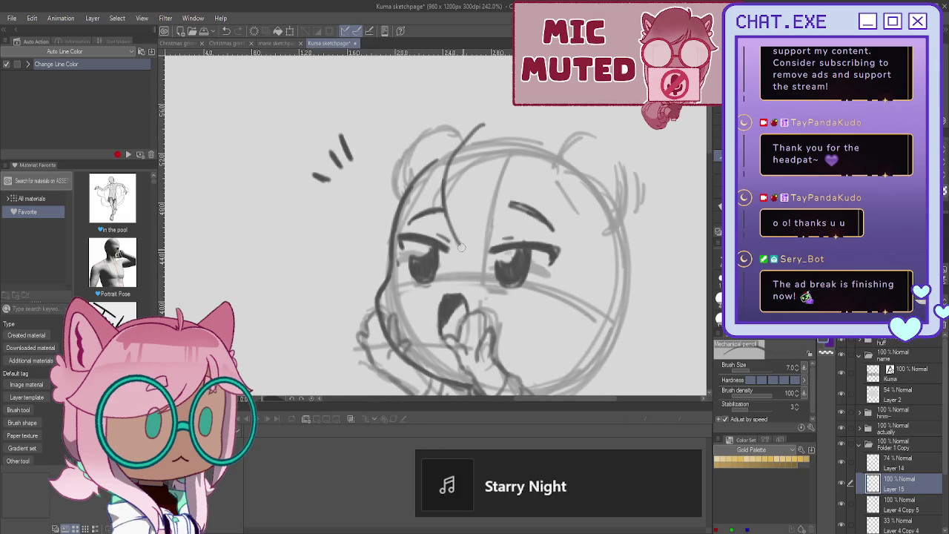
drag(510, 148, 490, 270)
drag(492, 140, 487, 248)
drag(494, 160, 500, 244)
Step: Add hair on the head's right side and draw the rounded right bear ear
drag(522, 121, 577, 212)
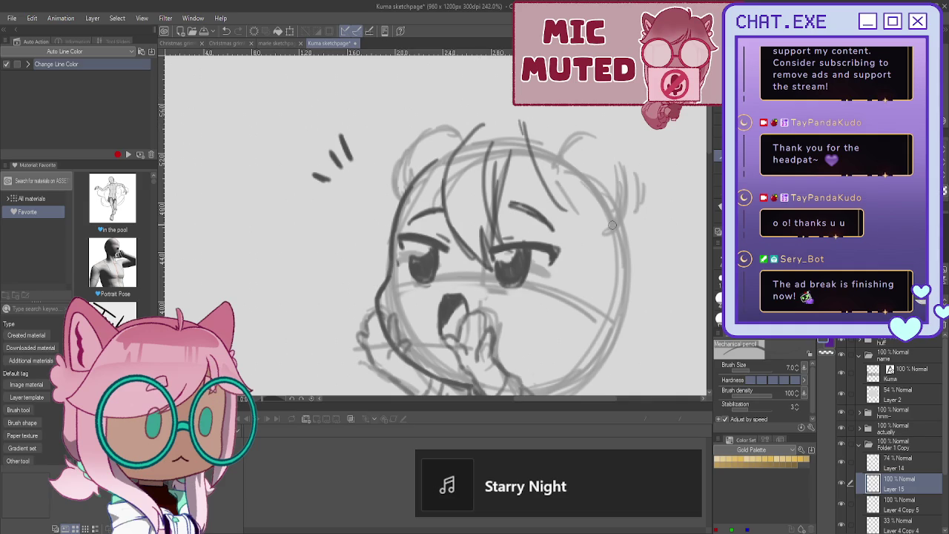
mouse_move(554, 159)
mouse_down()
mouse_move(623, 215)
mouse_move(556, 222)
mouse_up()
drag(531, 149, 569, 219)
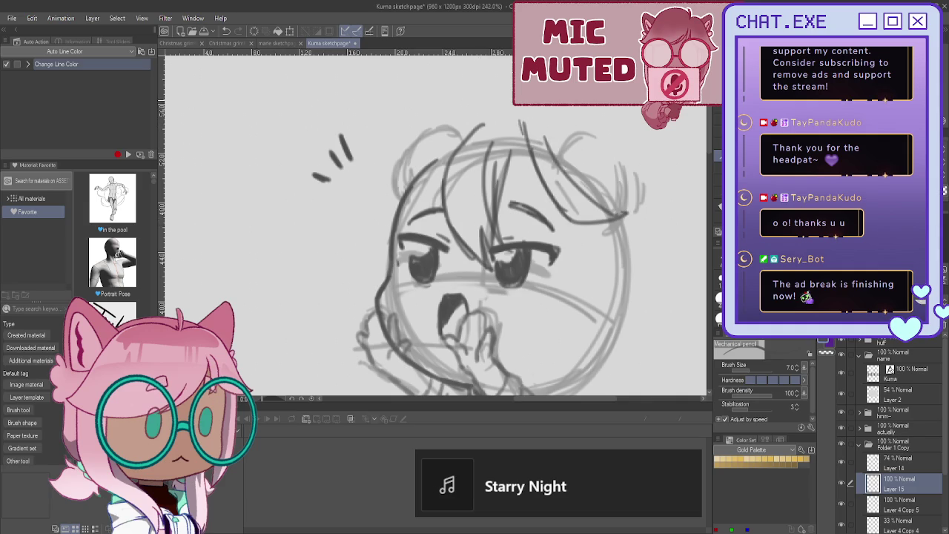
drag(554, 144, 623, 205)
mouse_move(613, 152)
mouse_down()
mouse_move(626, 206)
mouse_move(599, 195)
mouse_up()
Step: Draw the rounded left bear ear and hair strands down the head's left side
mouse_move(417, 132)
mouse_down()
mouse_move(452, 153)
mouse_move(393, 201)
mouse_up()
drag(429, 158, 370, 220)
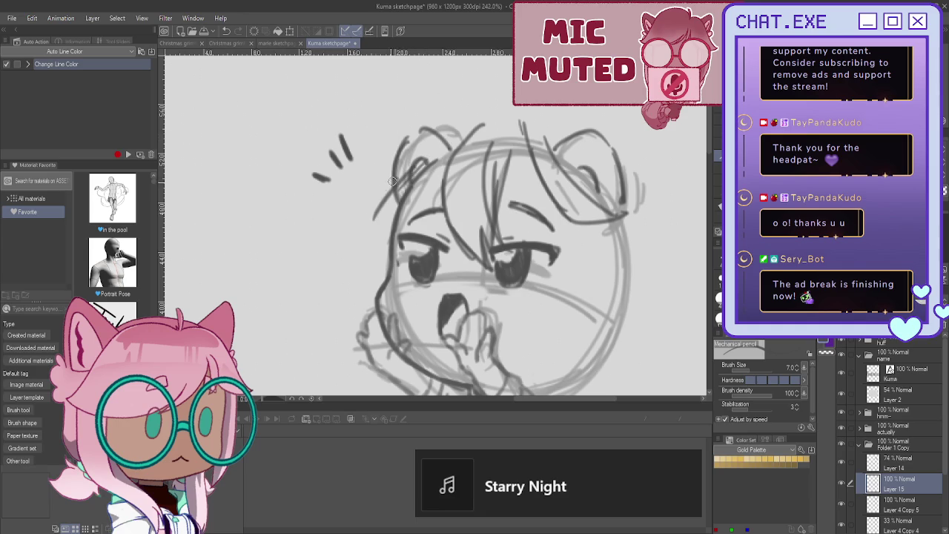
drag(400, 175, 367, 256)
mouse_move(443, 178)
mouse_down()
mouse_move(432, 230)
mouse_move(407, 233)
mouse_up()
drag(426, 199, 390, 264)
mouse_move(403, 173)
mouse_down()
mouse_move(368, 210)
mouse_move(364, 236)
mouse_move(384, 260)
mouse_up()
Step: Redo the stray top-of-head strand and add messy tufts beside both cheeks
key(ctrl+z)
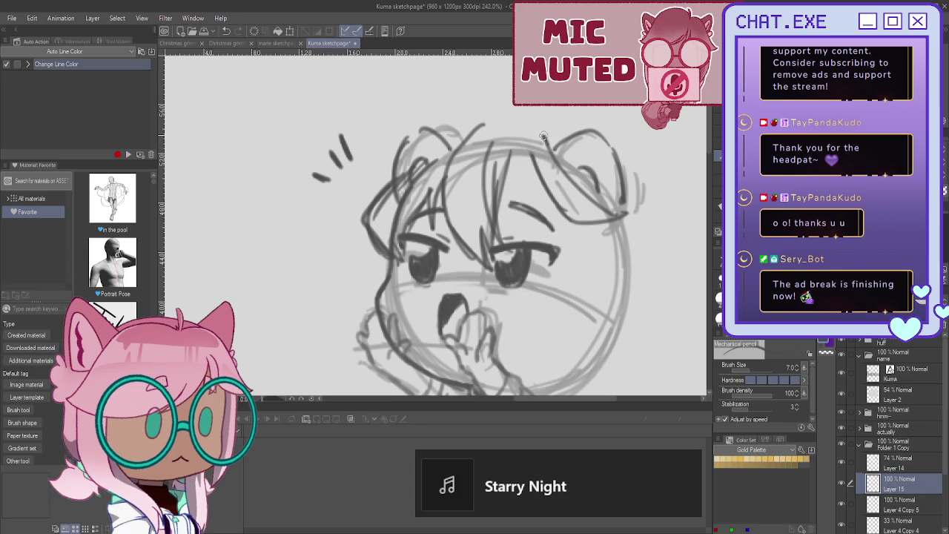
mouse_move(553, 132)
mouse_down()
mouse_move(511, 114)
mouse_move(443, 112)
mouse_move(456, 133)
mouse_up()
mouse_move(380, 247)
mouse_down()
mouse_move(345, 295)
mouse_move(374, 308)
mouse_move(398, 291)
mouse_move(407, 304)
mouse_move(374, 297)
mouse_up()
mouse_move(373, 248)
mouse_down()
mouse_move(355, 267)
mouse_move(365, 288)
mouse_up()
drag(594, 222, 599, 260)
drag(623, 217, 632, 275)
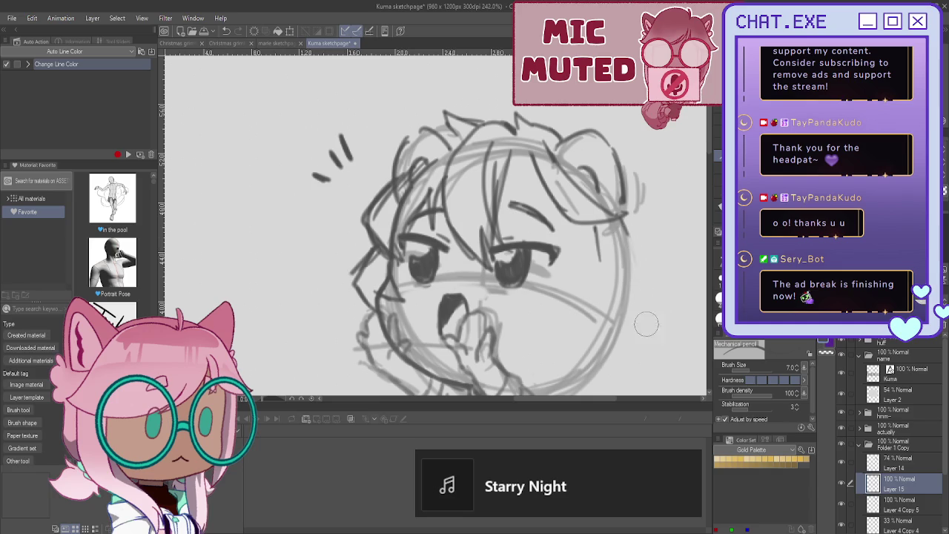
Step: Darken the right eyelid and draw the face's right edge down the jaw
scroll(648, 330, down, 2)
drag(531, 254, 587, 258)
mouse_move(524, 189)
mouse_down()
mouse_move(548, 252)
mouse_move(605, 259)
mouse_move(585, 312)
mouse_move(556, 322)
mouse_up()
mouse_move(635, 285)
mouse_down()
mouse_move(639, 320)
mouse_move(592, 348)
mouse_up()
mouse_move(627, 244)
mouse_down()
mouse_move(596, 348)
mouse_move(555, 339)
mouse_up()
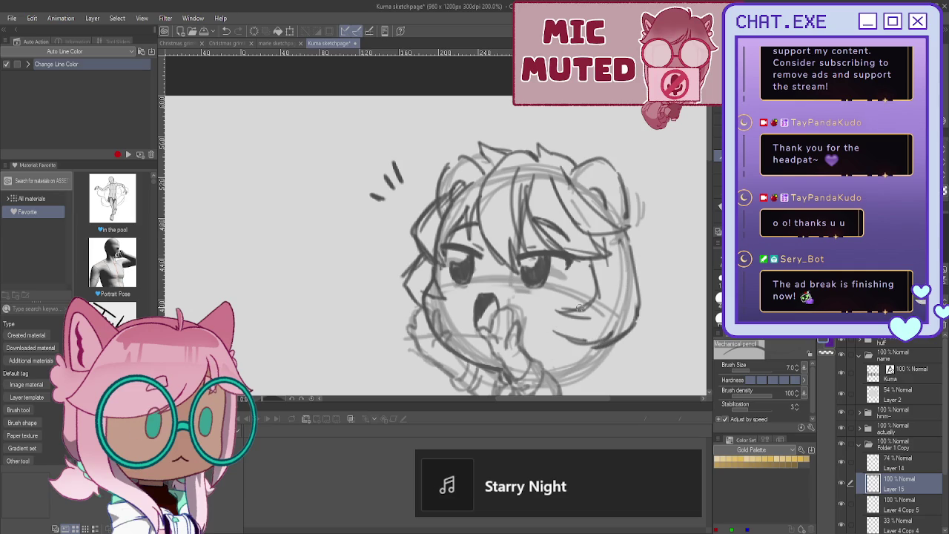
mouse_move(590, 300)
mouse_down()
mouse_move(553, 326)
mouse_move(550, 342)
mouse_up()
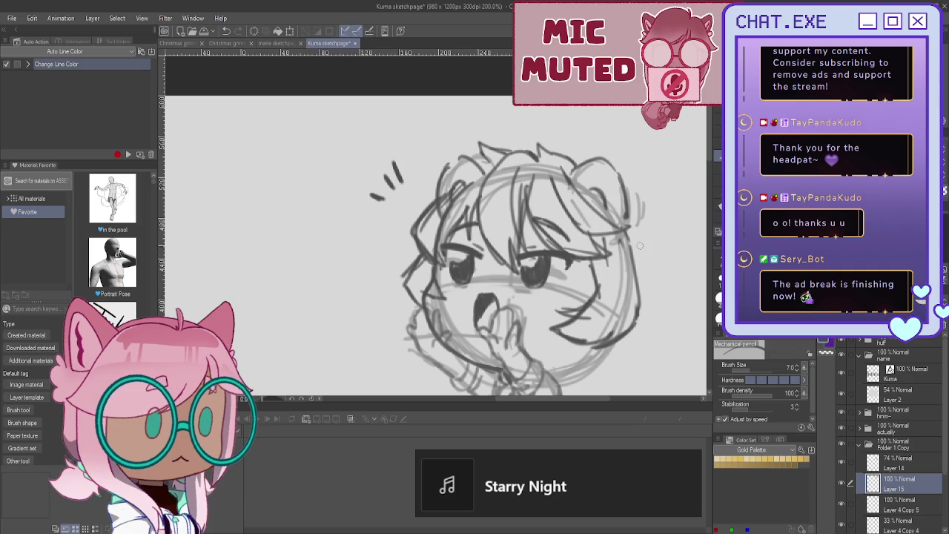
Step: Add a long hair strand flaring right and darken the lower jaw and chin
mouse_move(628, 205)
mouse_down()
mouse_move(658, 264)
mouse_move(676, 272)
mouse_move(657, 312)
mouse_move(609, 366)
mouse_move(540, 375)
mouse_up()
drag(595, 344, 541, 369)
drag(611, 363, 564, 393)
scroll(531, 319, down, 1)
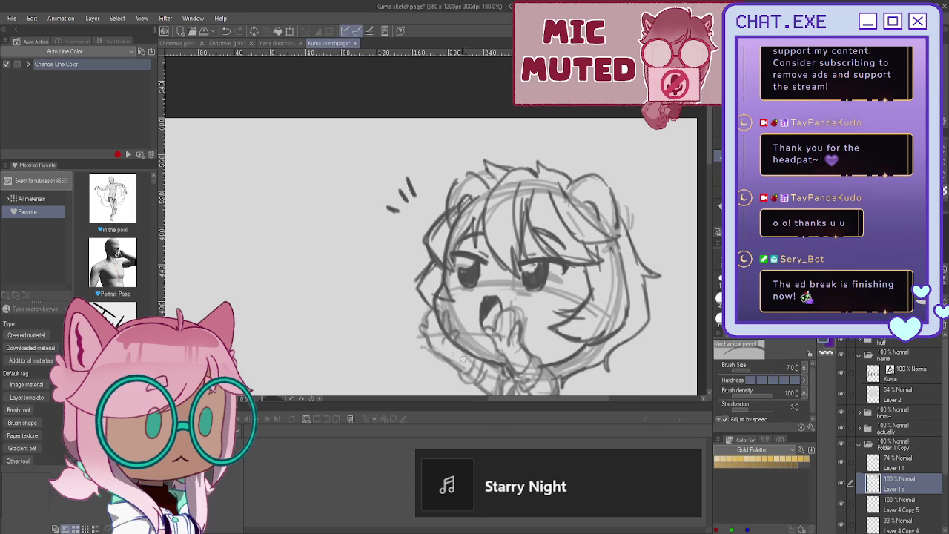
Step: Hide the rough eye strokes on Layer 4 Copy 4 and set Layer 14 to 100% opacity
click(903, 527)
scroll(860, 482, down, 1)
scroll(850, 461, down, 1)
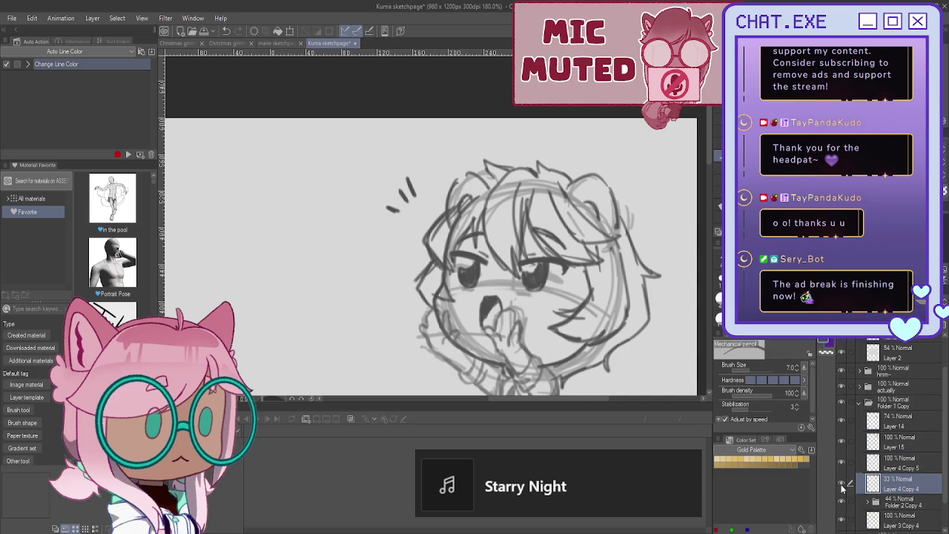
click(842, 483)
click(900, 425)
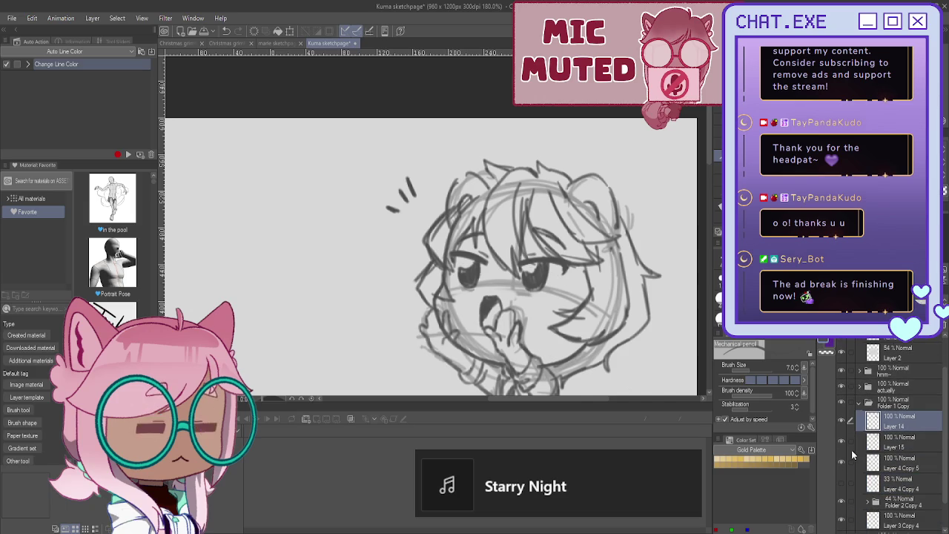
click(889, 467)
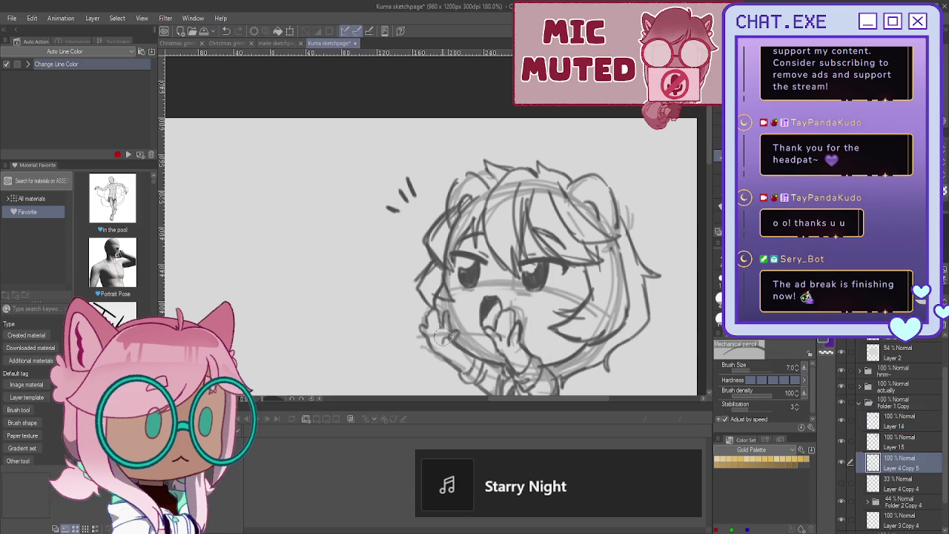
Step: Bring the kuma lettering into view and set Layer 3 Copy 4 to 50% opacity
scroll(407, 297, down, 3)
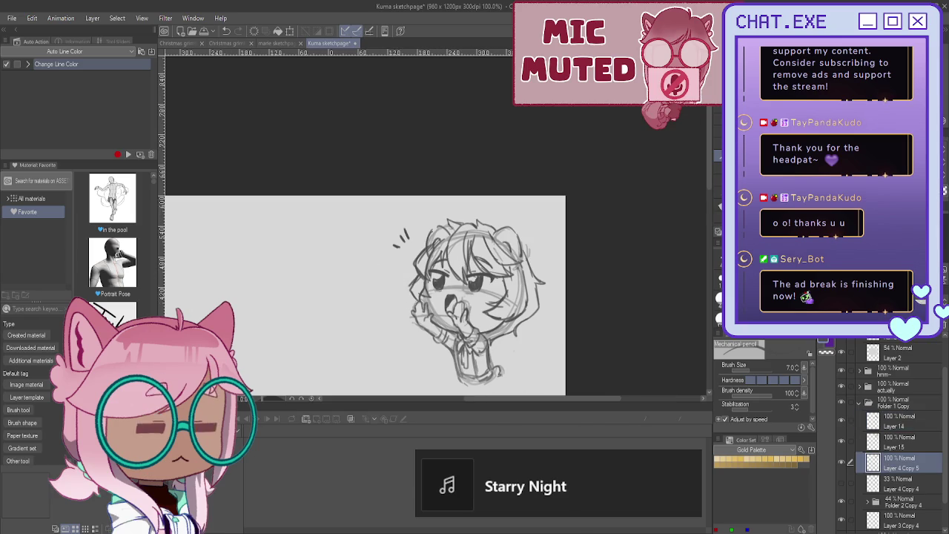
drag(415, 297, 474, 208)
click(893, 519)
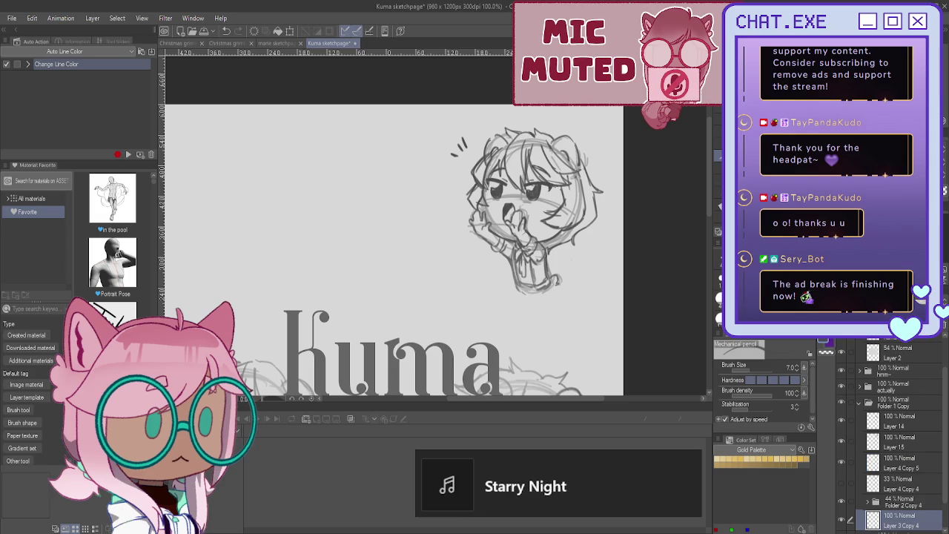
scroll(513, 252, up, 3)
scroll(513, 252, up, 1)
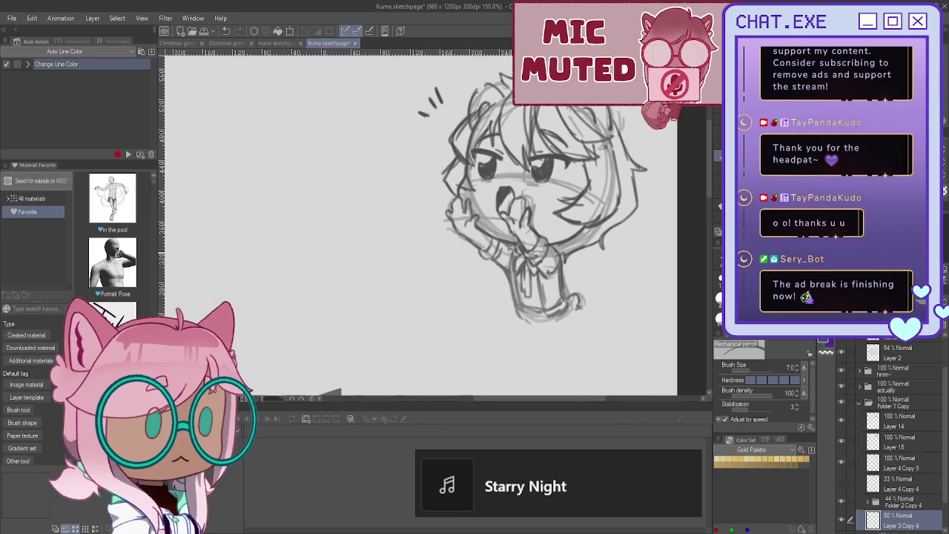